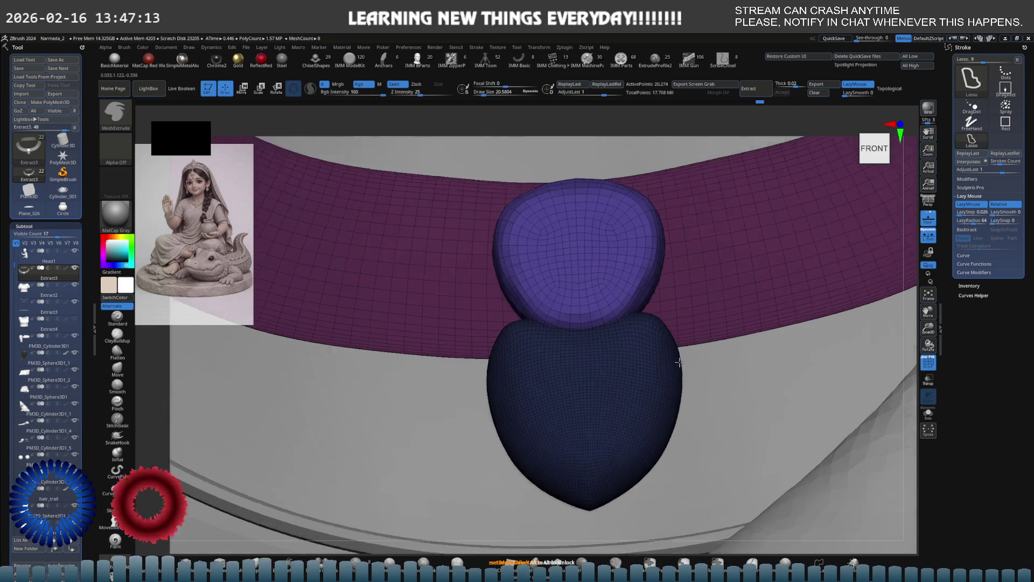
- Hide the Polyframe overlay on the pendant and set a smaller brush size
mouse_move(630, 376)
right_mouse_down("ctrl")
mouse_move(586, 346)
mouse_move(520, 365)
right_mouse_up("ctrl")
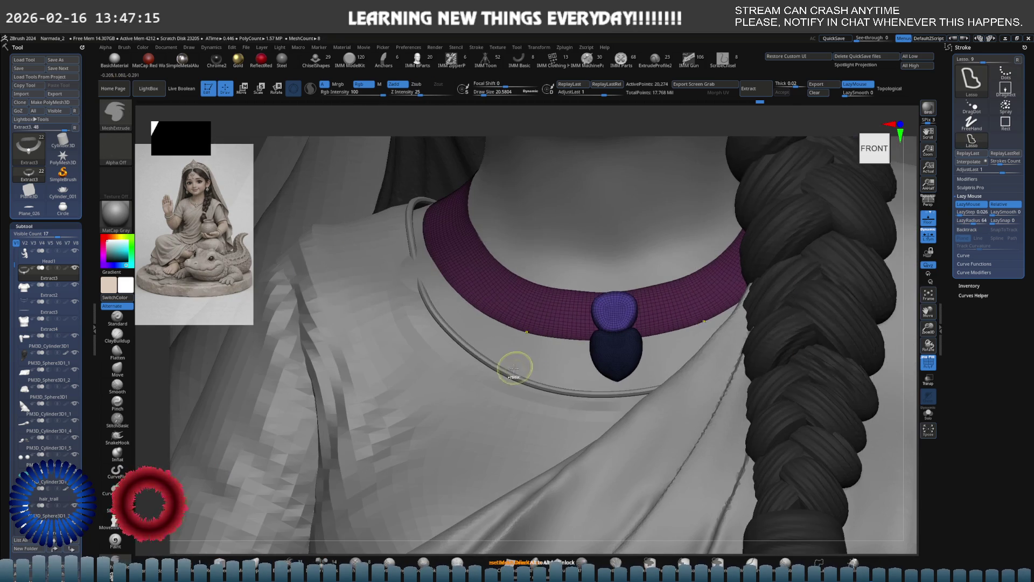
right_click_drag(670, 363, 519, 376, "ctrl")
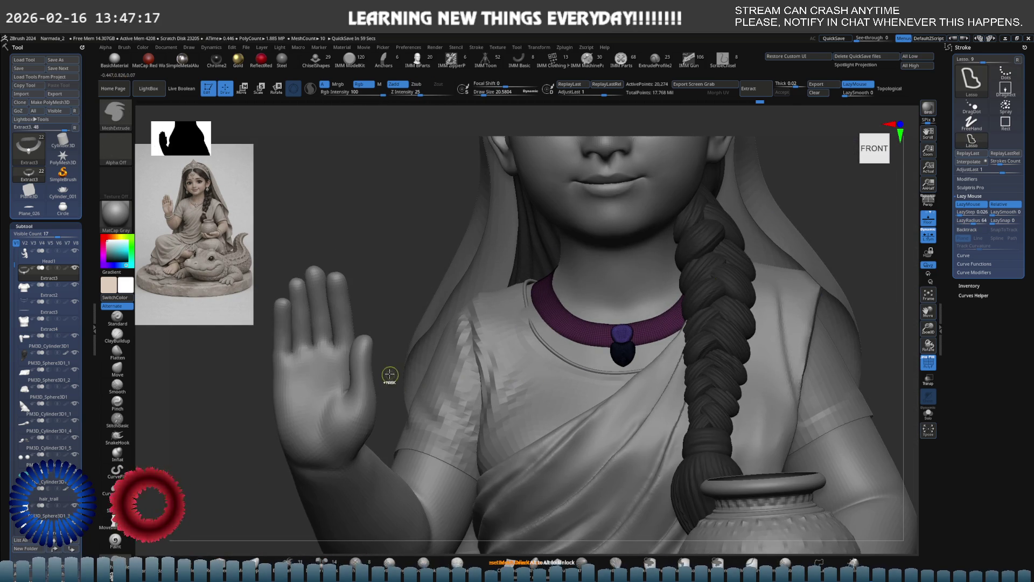
right_click_drag(387, 370, 660, 350, "ctrl")
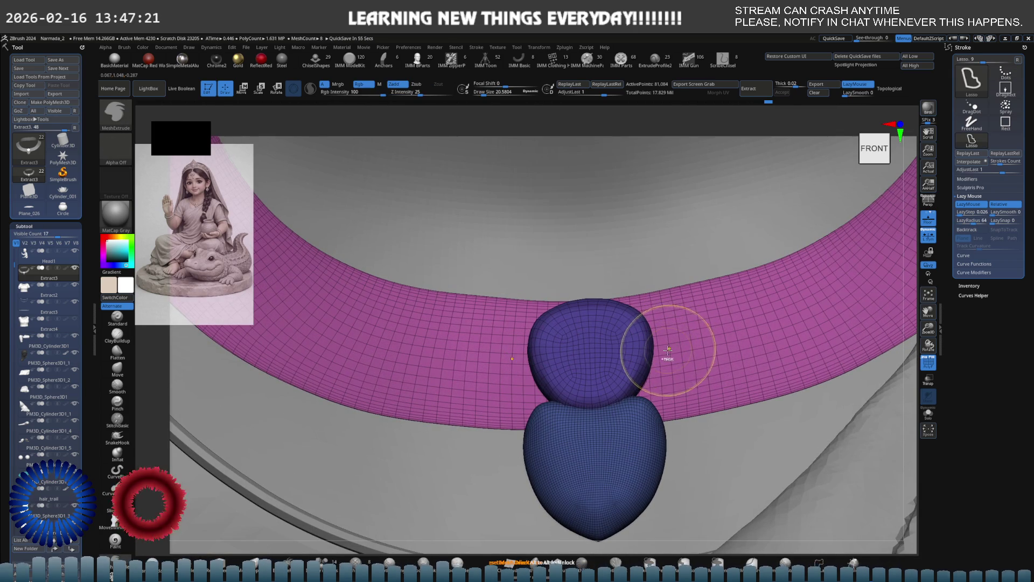
key("shift+f")
key("s")
left_click_drag(634, 386, 623, 393)
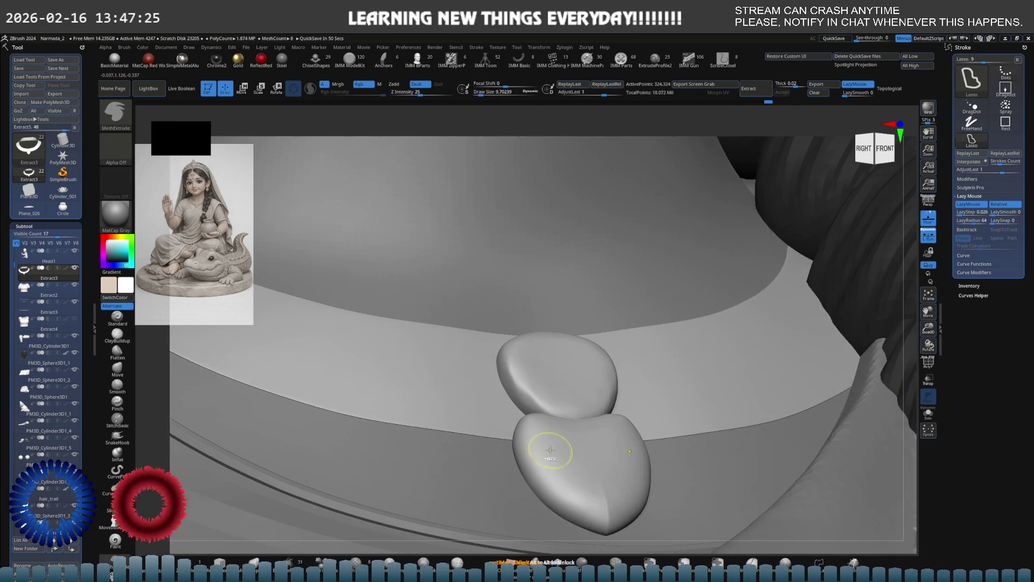
right_click_drag(623, 392, 579, 406)
- Subdivide the pendant mesh to about 5.2 million points and select the Slash2 brush
key("b")
key("m")
key("e")
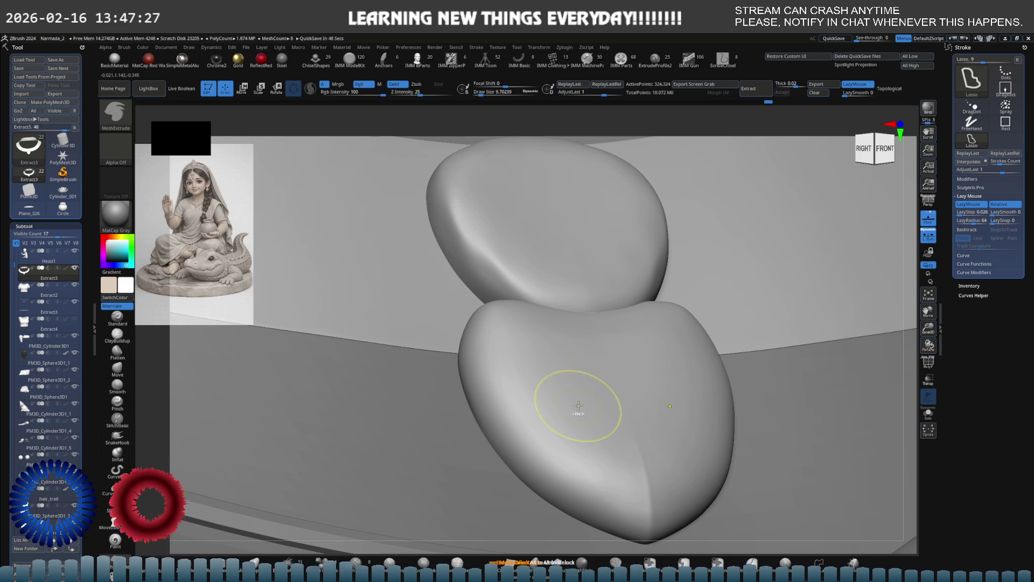
key("ctrl+d")
scroll(5, 156, "down", 2)
scroll(7, 159, "down", 2)
scroll(8, 163, "down", 2)
scroll(7, 161, "up", 3)
scroll(8, 161, "up", 3)
scroll(10, 145, "up", 3)
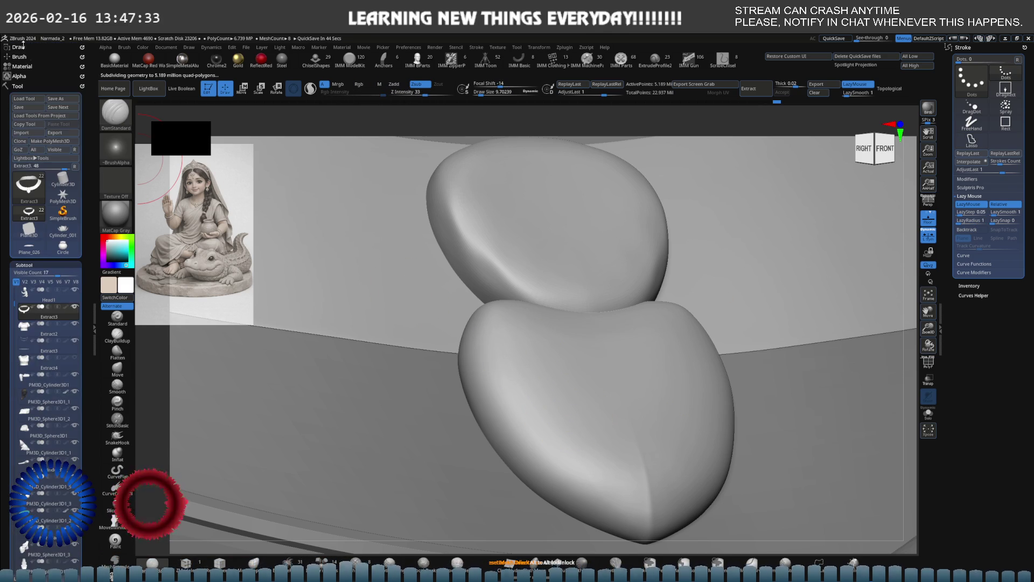
left_click(25, 55)
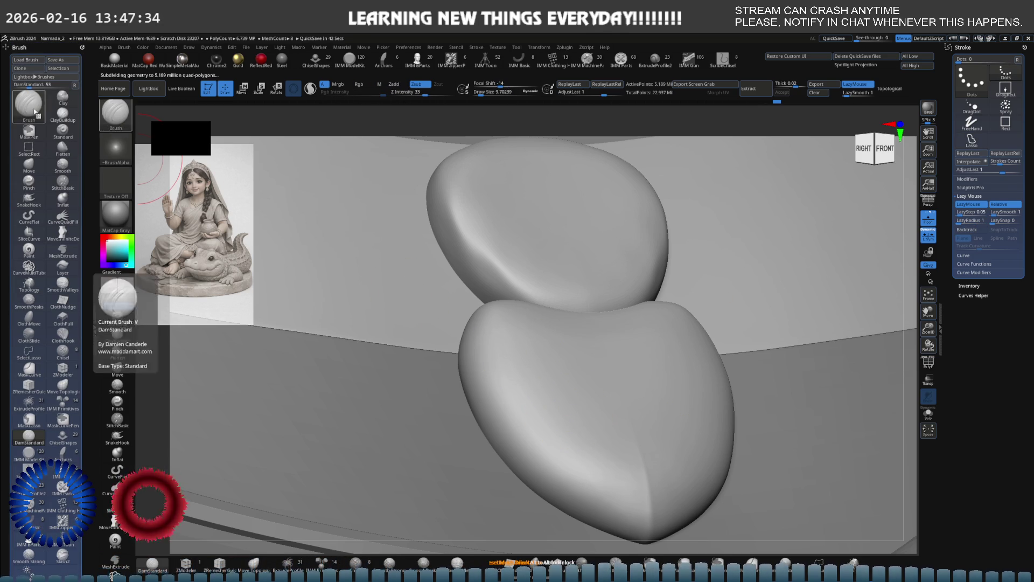
left_click(69, 557)
left_click_drag(537, 412, 525, 470)
key("ctrl+z")
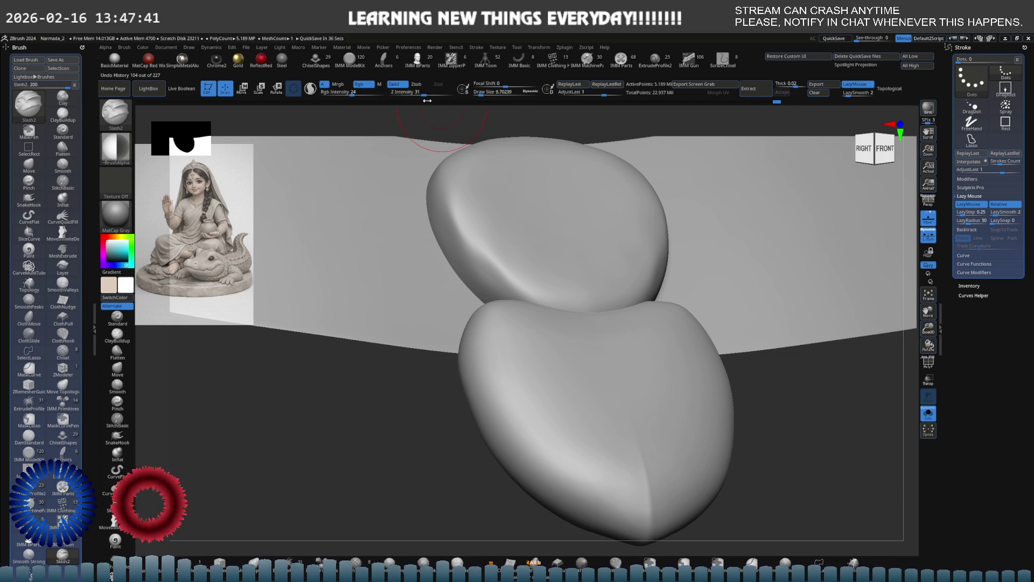
left_click_drag(537, 393, 532, 494)
key("ctrl+z")
left_click_drag(539, 396, 524, 505)
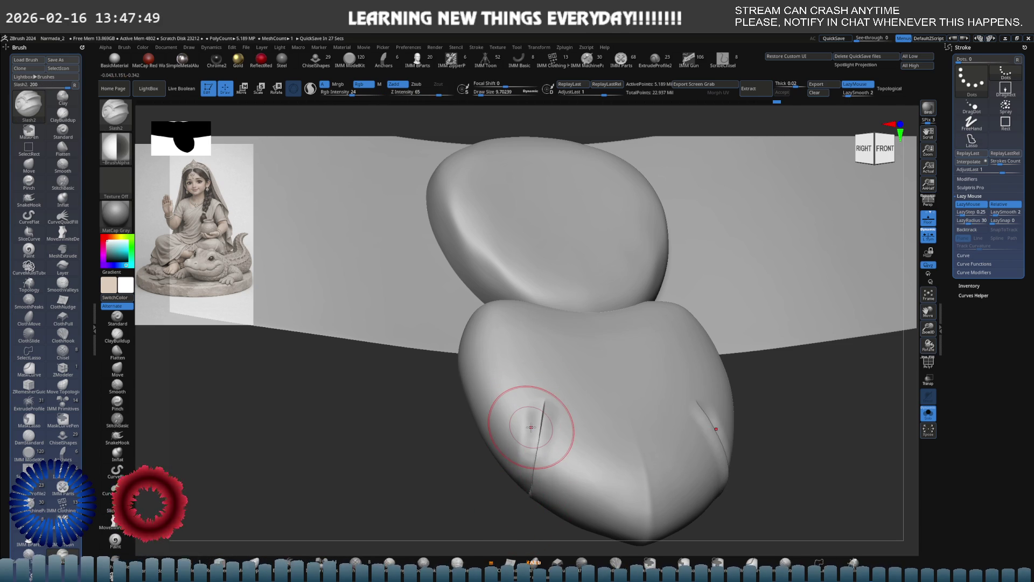
key("ctrl+z")
left_click_drag(525, 488, 554, 381)
key("b")
key("m")
key("e")
key("ctrl+z")
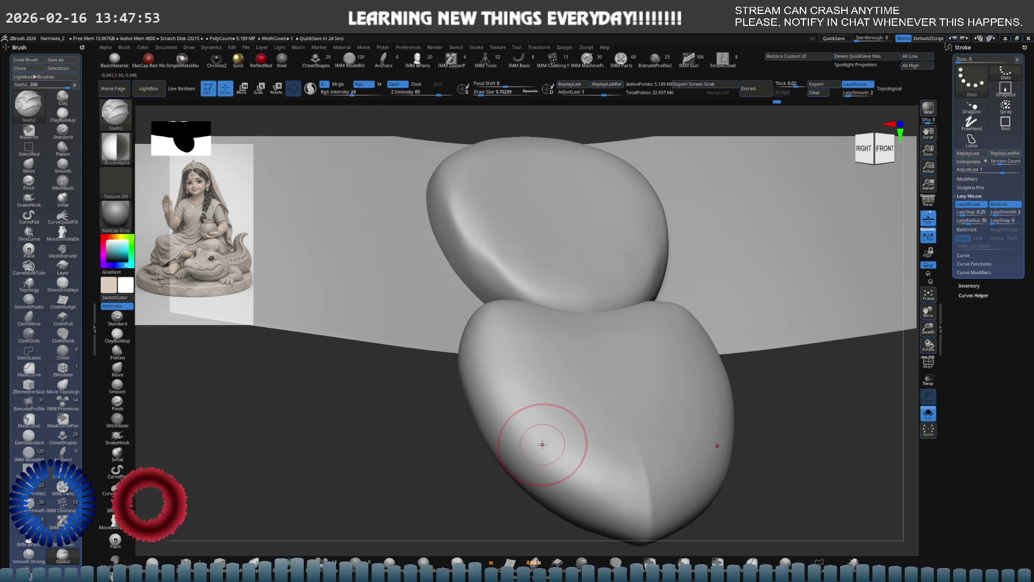
mouse_move(587, 404)
right_mouse_down()
mouse_move(589, 370)
mouse_move(474, 389)
right_mouse_up()
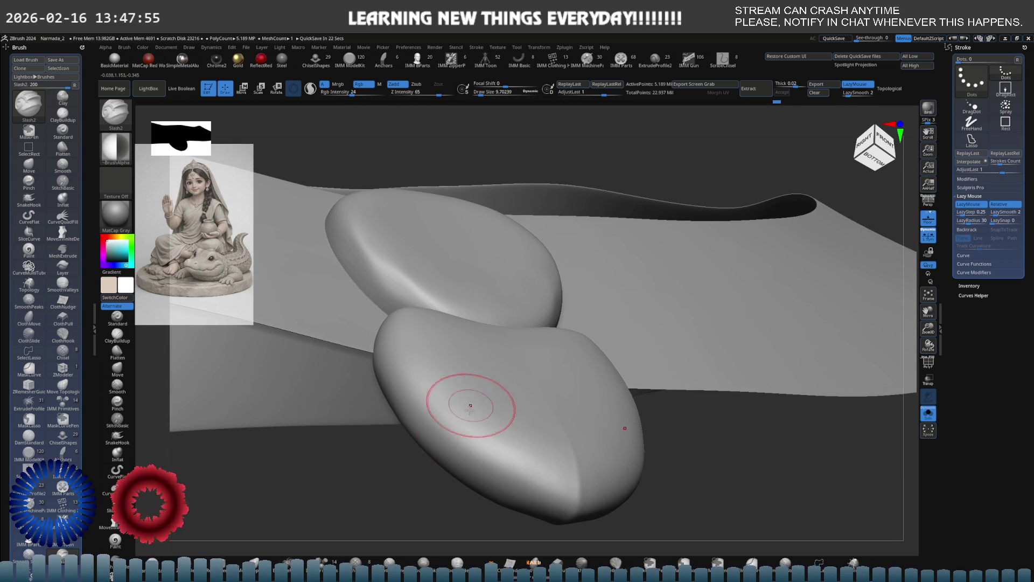
left_click_drag(471, 448, 474, 368)
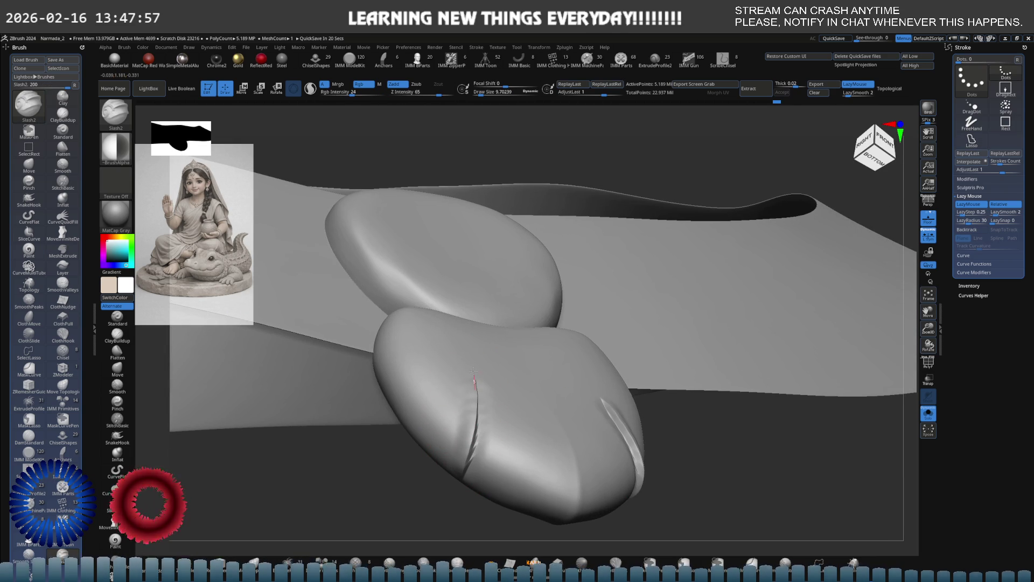
right_click_drag(474, 364, 479, 429, "shift")
mouse_move(480, 429)
left_mouse_down("shift")
mouse_move(478, 392)
mouse_move(468, 436)
left_mouse_up("shift")
right_click_drag(469, 436, 485, 415)
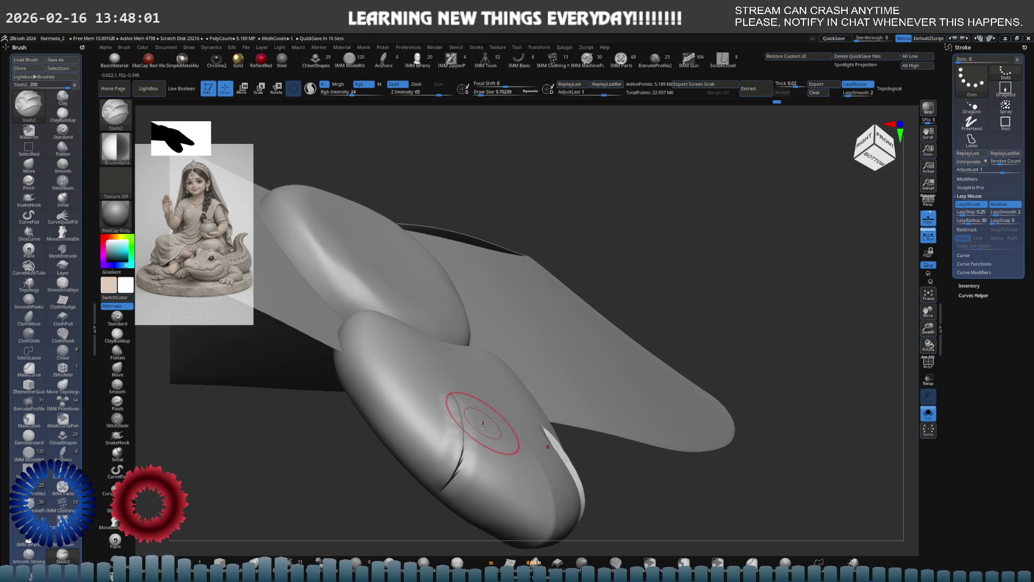
left_click_drag(450, 484, 462, 391)
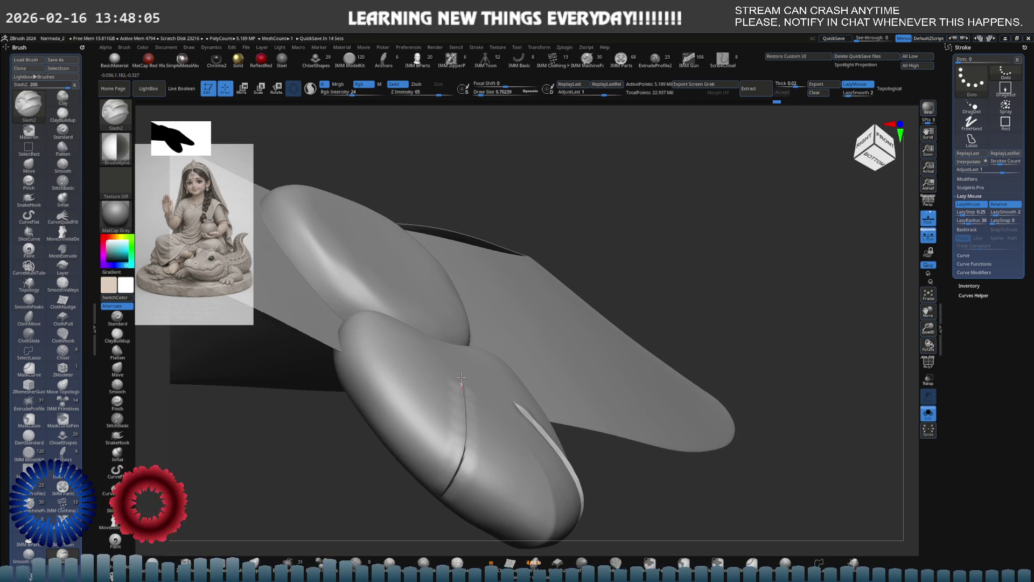
key("ctrl+z")
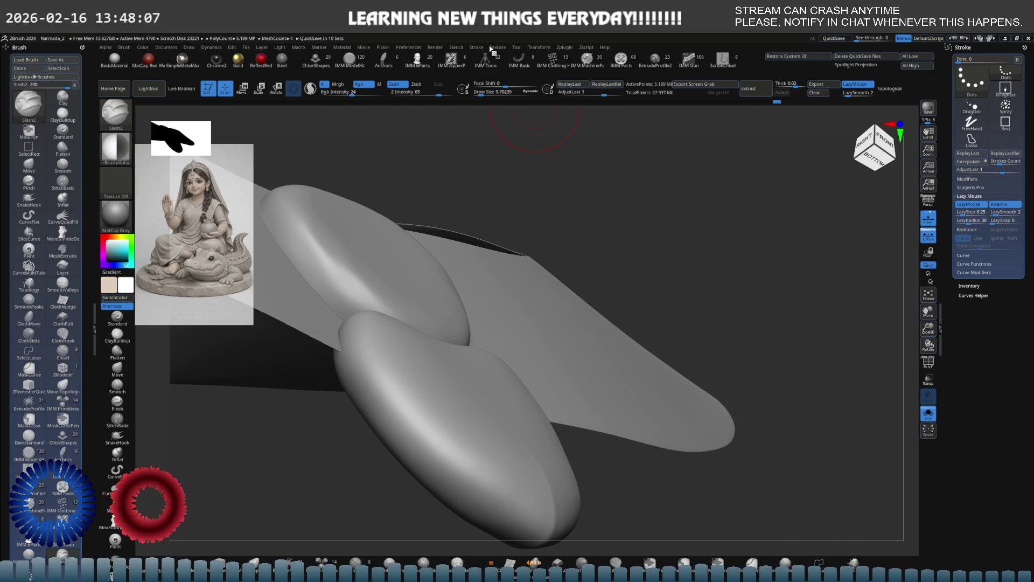
left_click(477, 47)
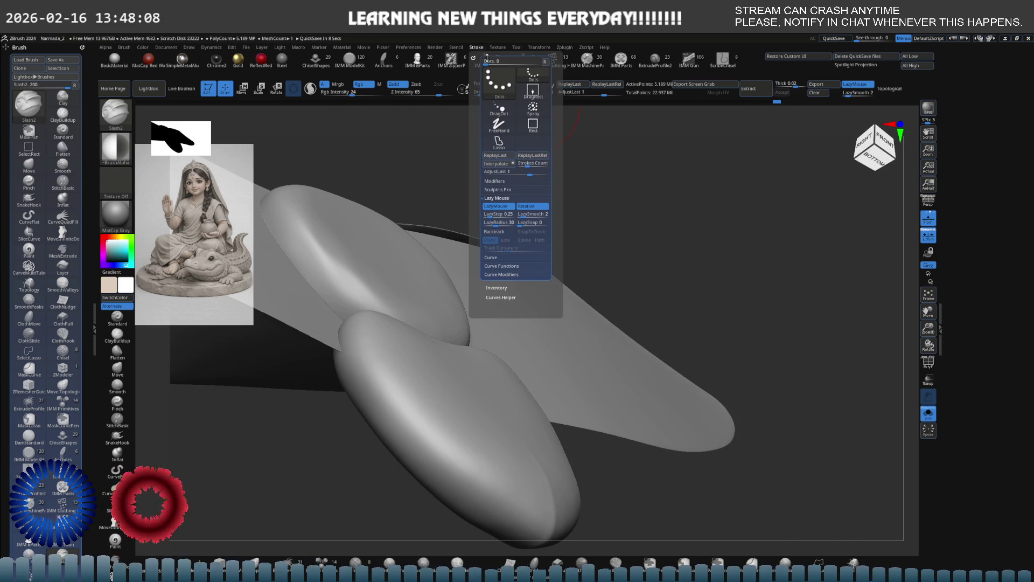
- Set LazyStep to 0.00918 and carve symmetric test folds up both lobes with Slash2
left_click(489, 214)
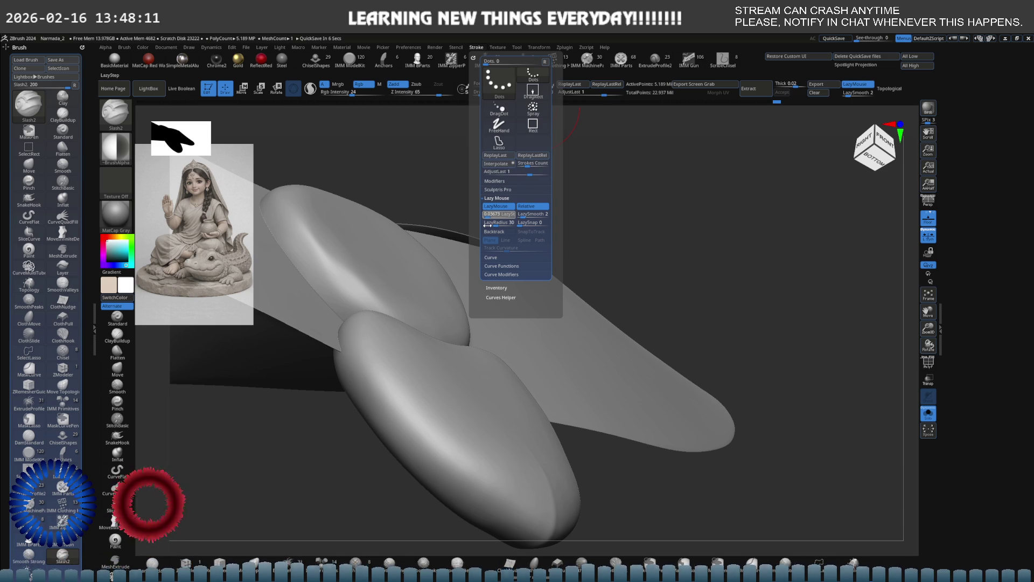
type("0.00918")
key("Return")
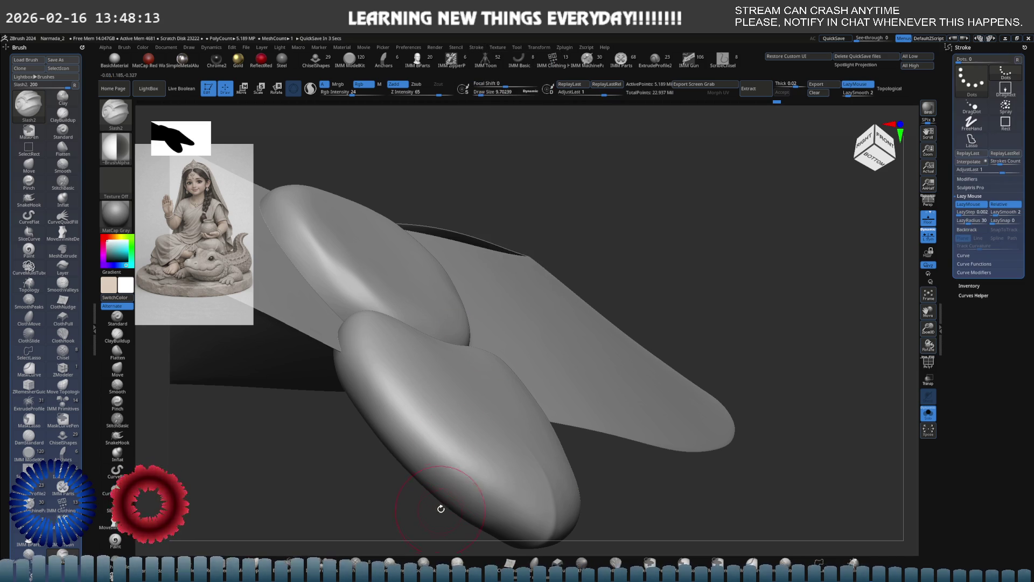
mouse_move(444, 492)
left_mouse_down()
mouse_move(456, 450)
mouse_move(451, 387)
left_mouse_up()
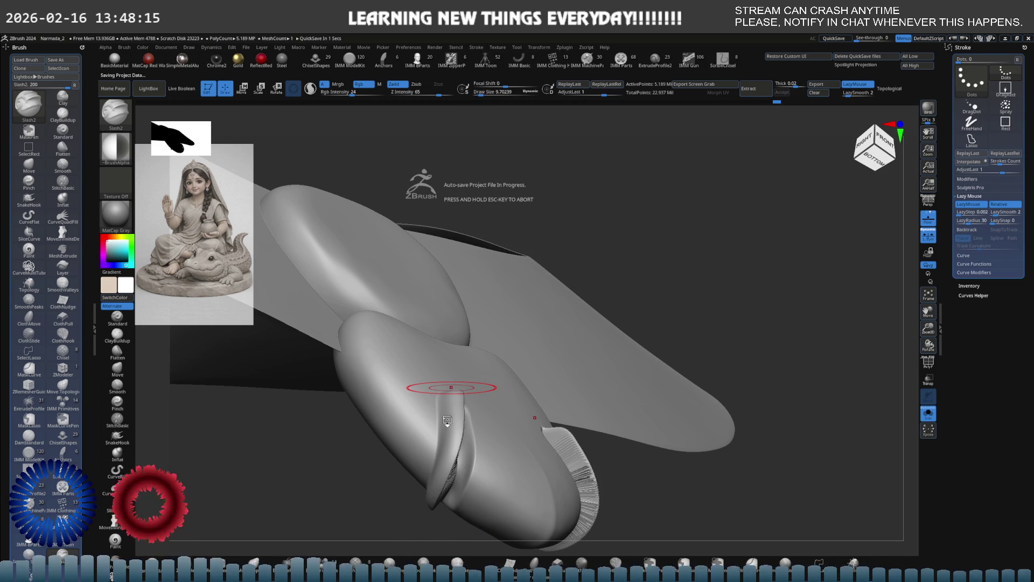
mouse_move(469, 393)
right_mouse_down("shift")
mouse_move(462, 369)
mouse_move(455, 438)
right_mouse_up("shift")
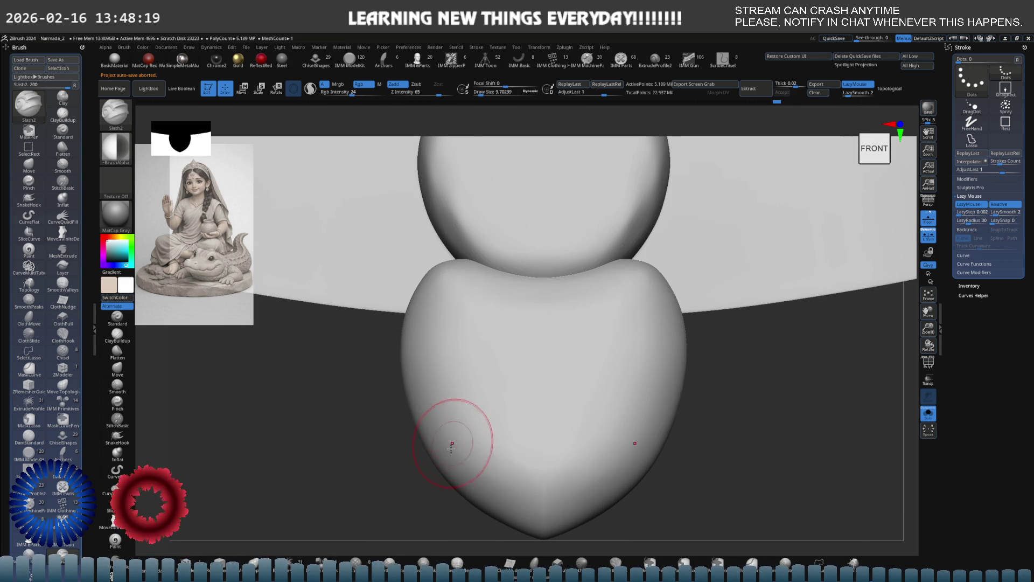
left_click_drag(455, 436, 461, 365)
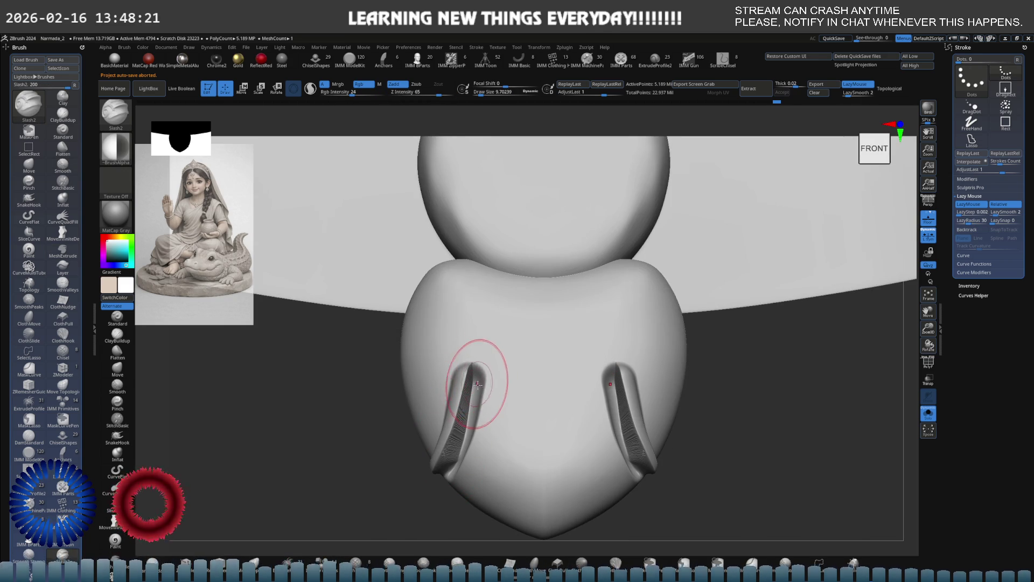
- Lengthen the front groove, inspect it from several angles, then undo both grooves
right_click_drag(490, 397, 490, 361)
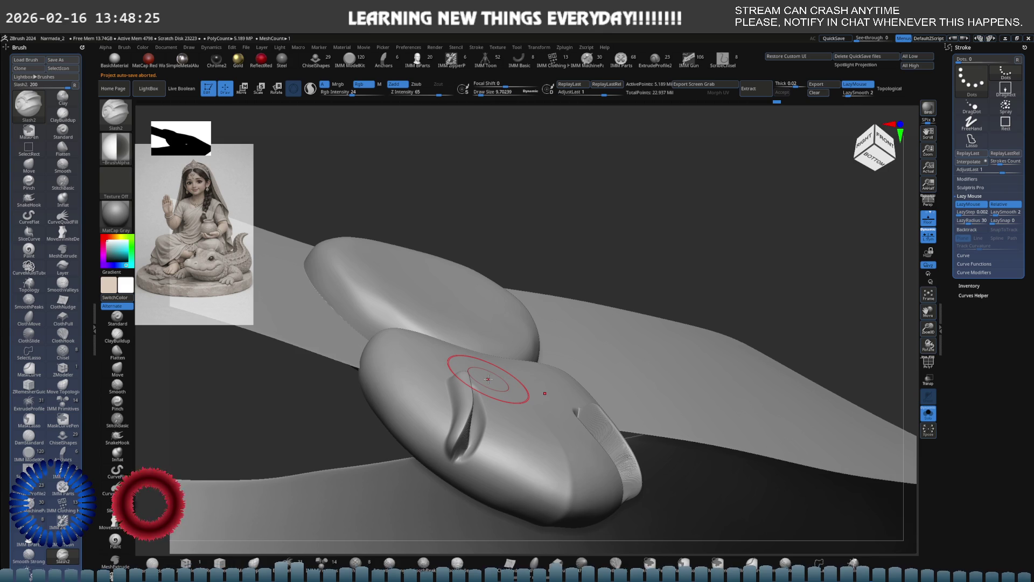
left_click_drag(485, 380, 477, 362)
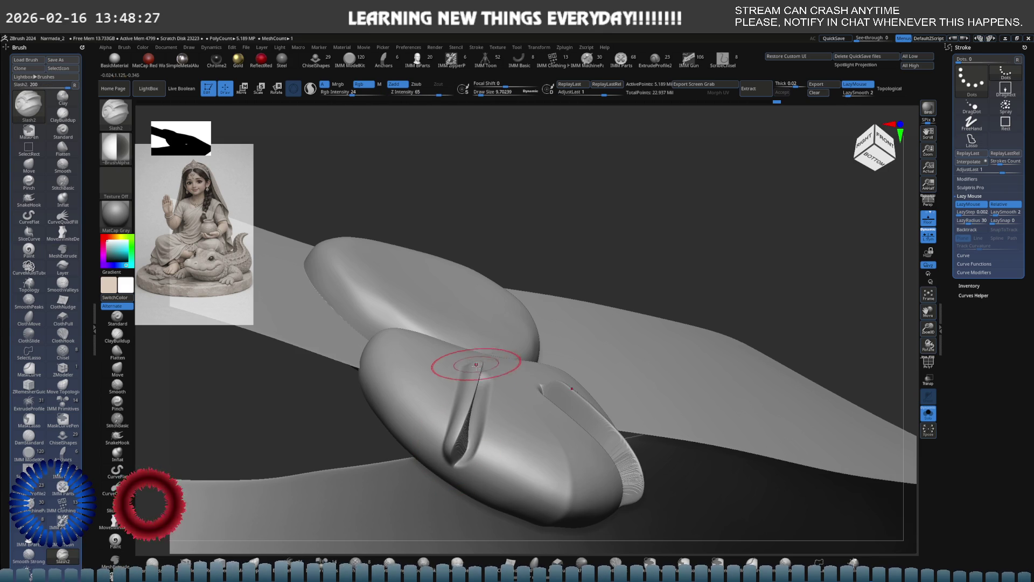
key("ctrl+z")
key("ctrl+shift+z")
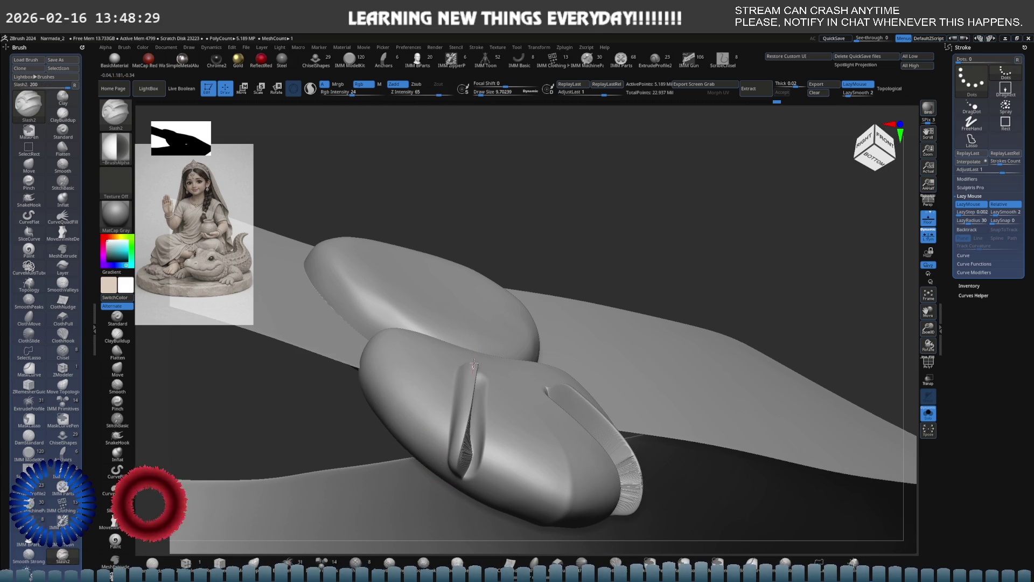
mouse_move(474, 374)
right_mouse_down()
mouse_move(473, 411)
mouse_move(472, 330)
right_mouse_up()
key("shift+f")
key("shift+f")
key("ctrl+z")
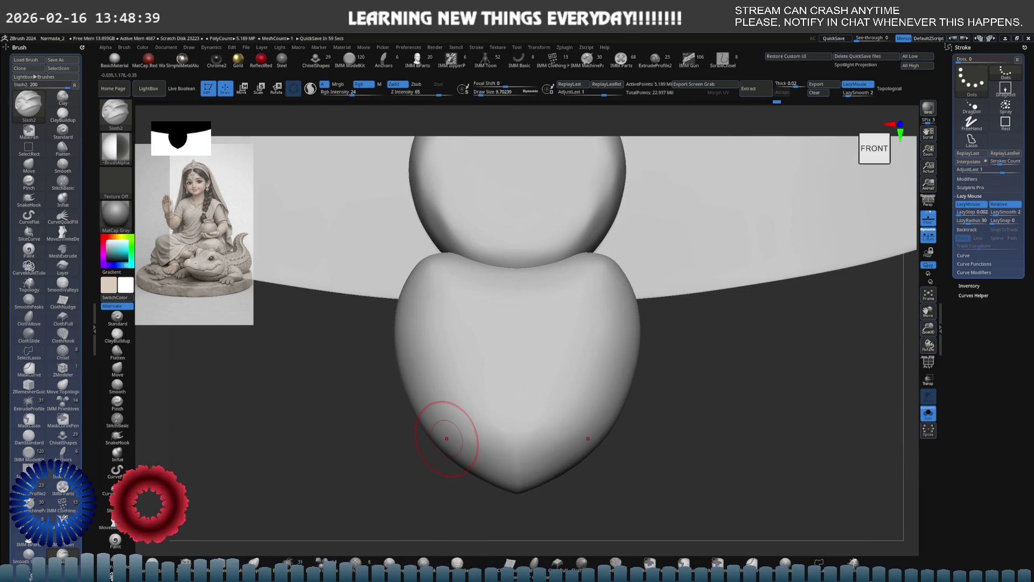
right_click_drag(429, 440, 454, 409)
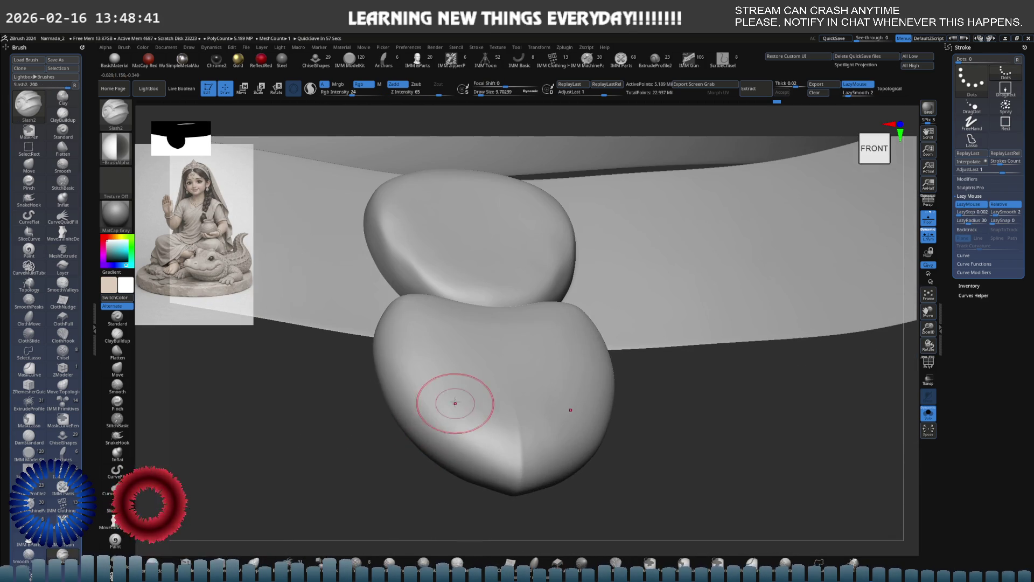
- Lower the Slash2 intensity and test a softer mirrored pair of grooves, then undo them
key("ctrl+shift+z")
key("ctrl+z")
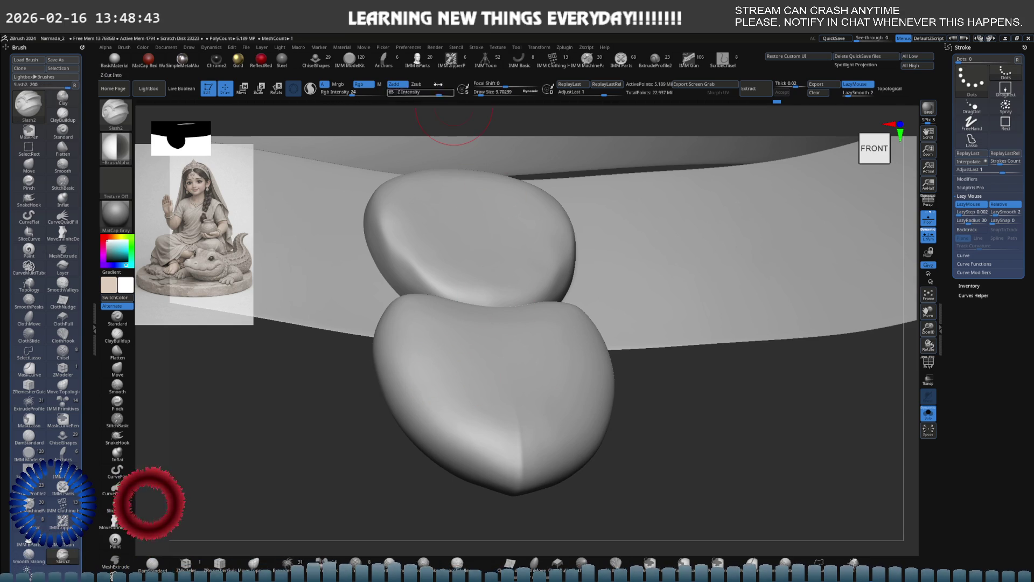
left_click_drag(434, 93, 404, 93)
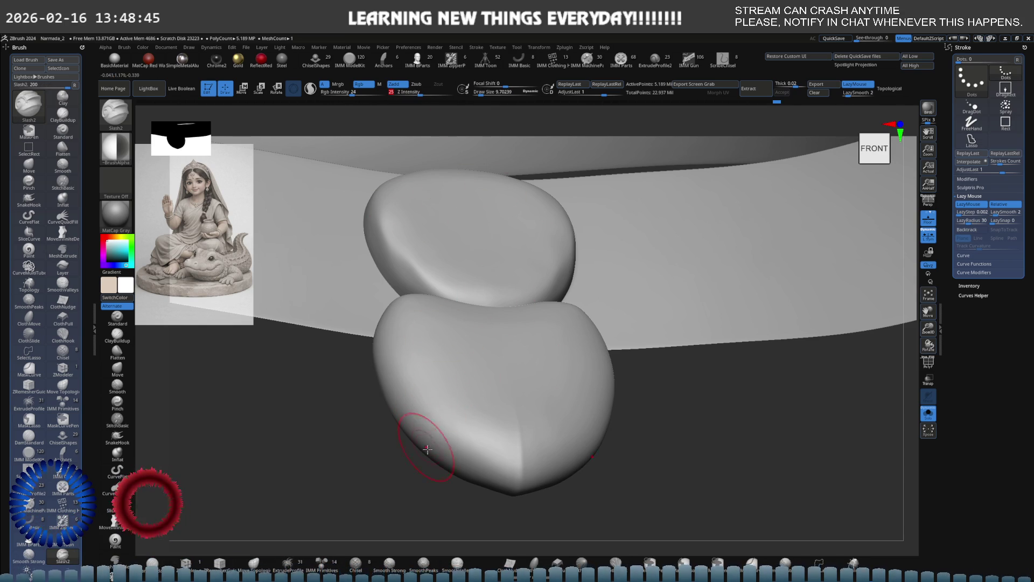
left_click_drag(429, 452, 447, 350)
right_click_drag(450, 347, 438, 370, "shift")
key("ctrl+z")
key("ctrl+z")
- Carve an upper and a shorter lower mirrored pair of grooves, then drop to a low subdivision level
left_click_drag(408, 467, 431, 373)
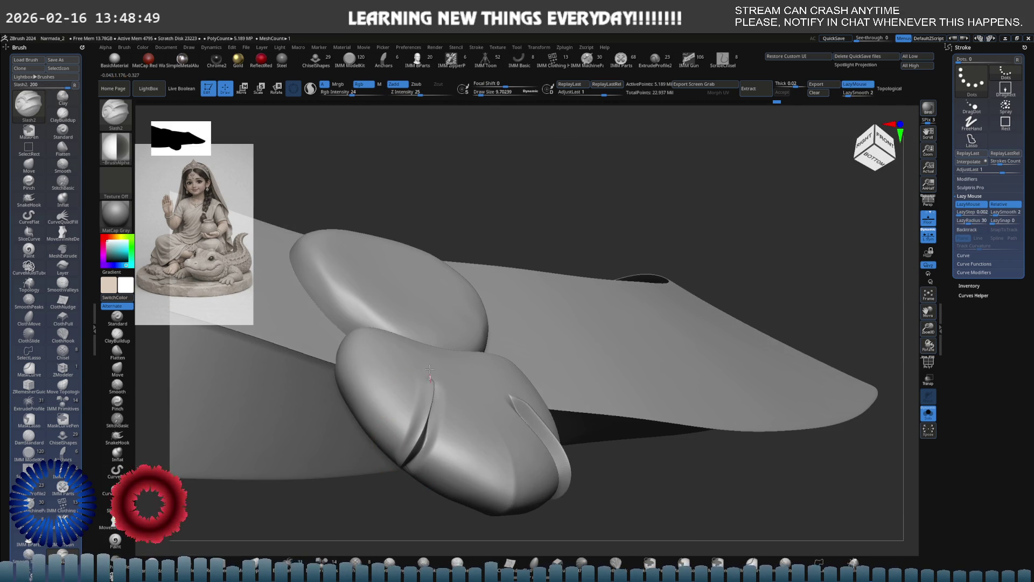
right_click_drag(421, 395, 415, 392, "shift")
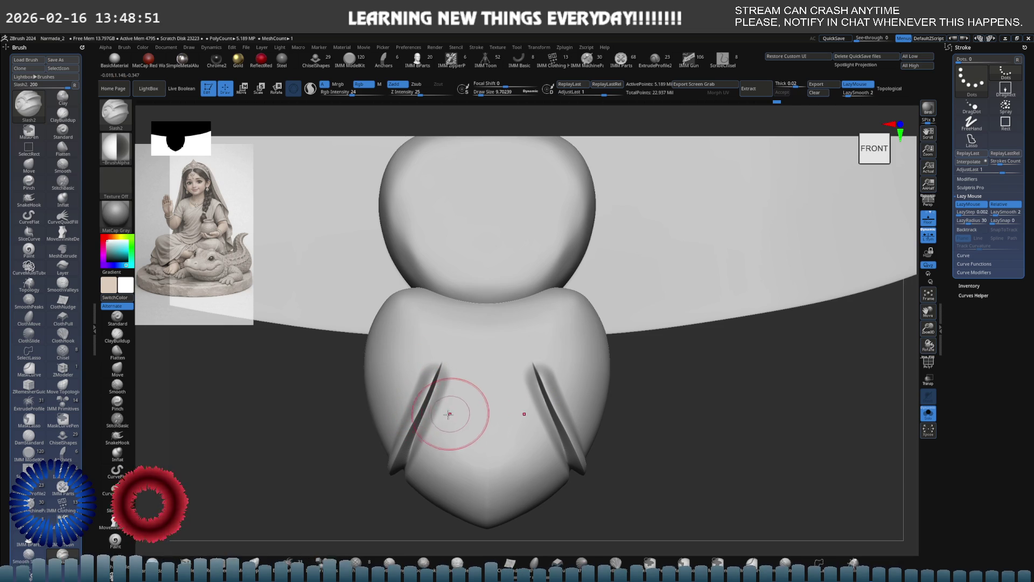
mouse_move(443, 507)
left_mouse_down()
mouse_move(454, 472)
mouse_move(444, 442)
left_mouse_up()
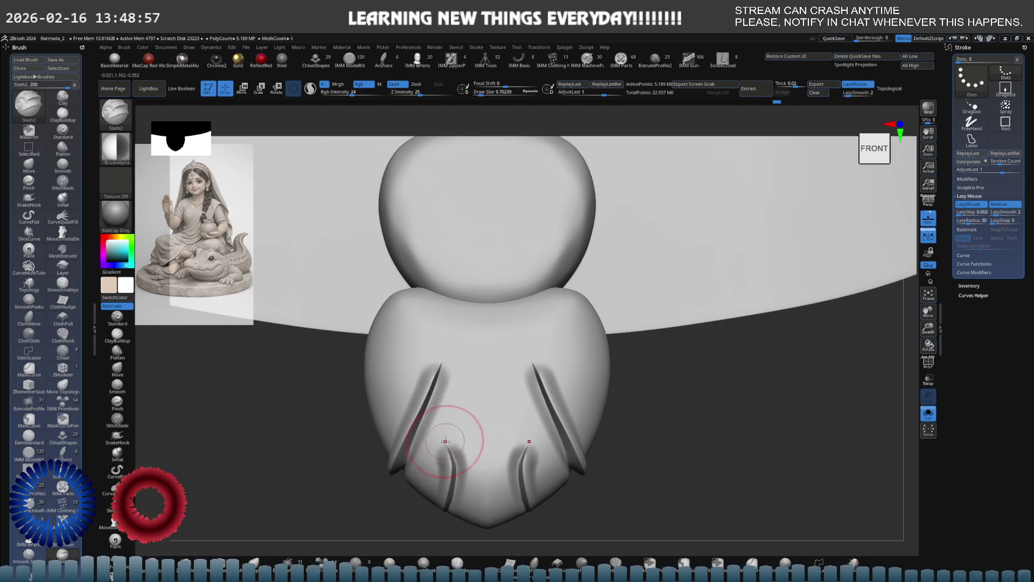
right_click_drag(468, 428, 530, 392, "ctrl")
key("shift+d")
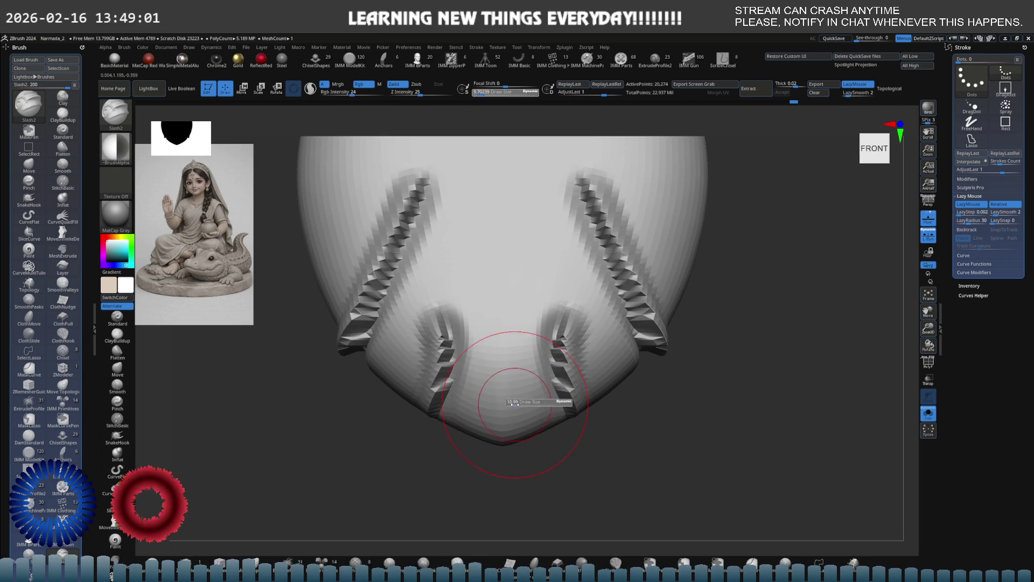
- With the Move brush pull the lower tip slightly down, then step back to high resolution and view from right front
key("b")
key("m")
key("v")
left_click_drag(470, 435, 487, 447)
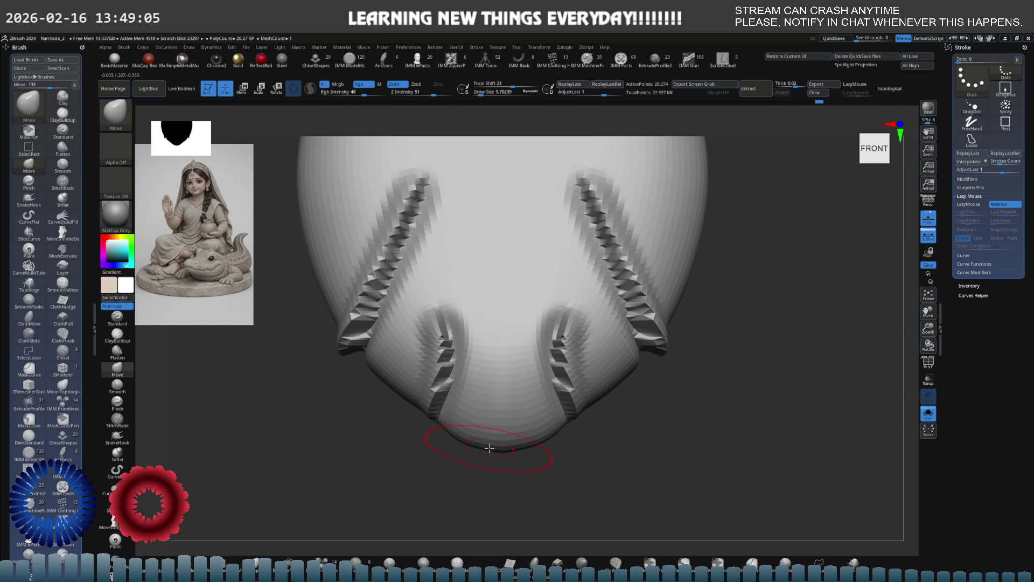
key("ctrl+d")
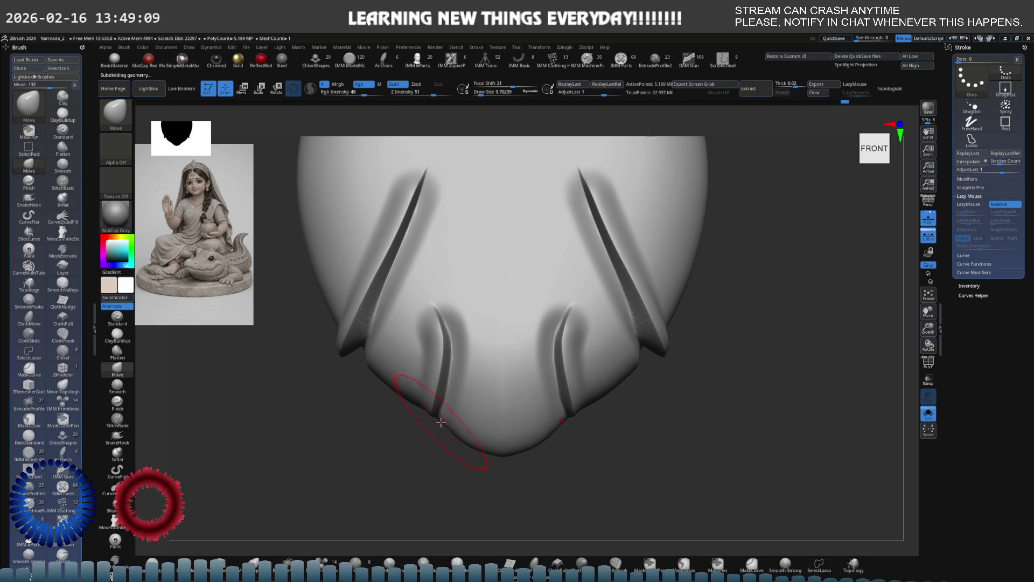
left_click_drag(441, 422, 456, 383, "alt")
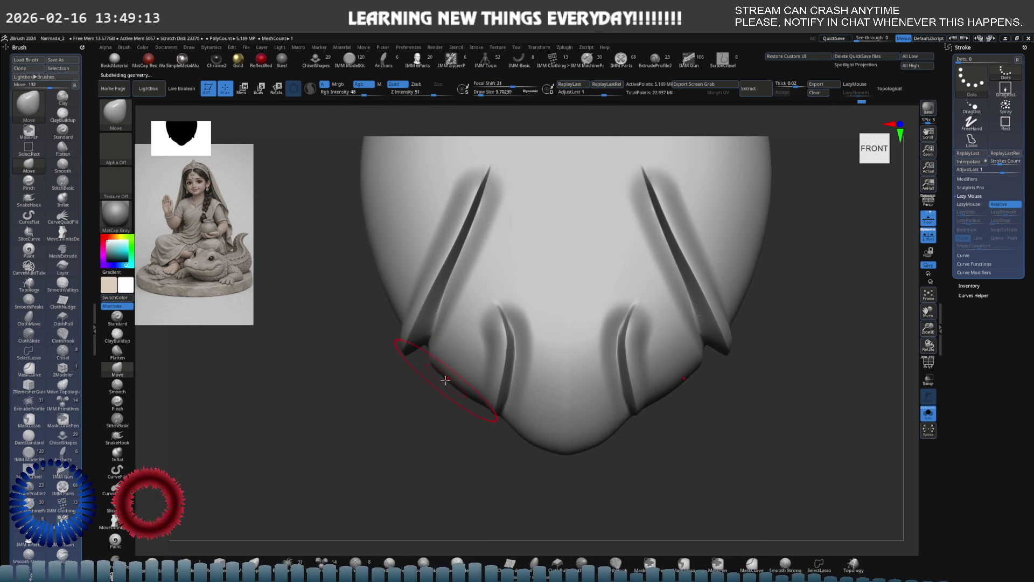
right_click_drag(443, 372, 456, 393)
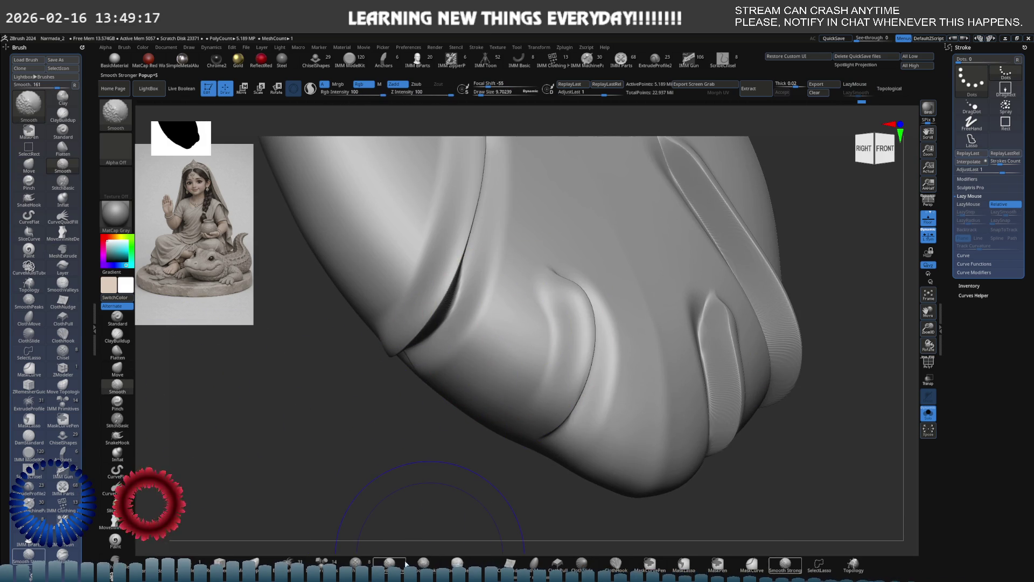
- Smooth the folds with a smaller Smooth Stronger brush while toggling between subdivision levels
key("s")
mouse_move(517, 320)
left_mouse_down()
mouse_move(485, 319)
mouse_move(485, 308)
left_mouse_up()
key("shift")
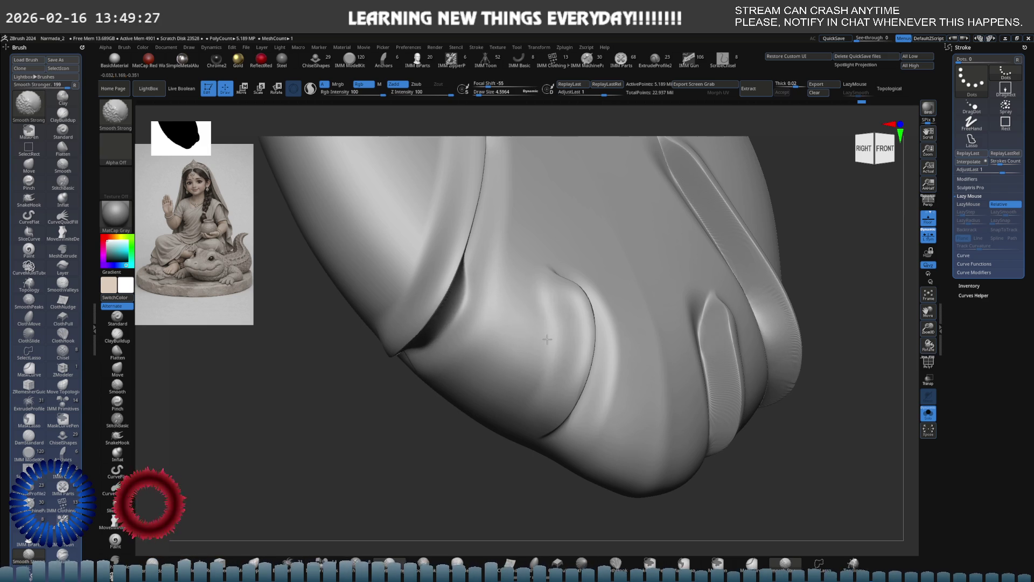
key("shift+d")
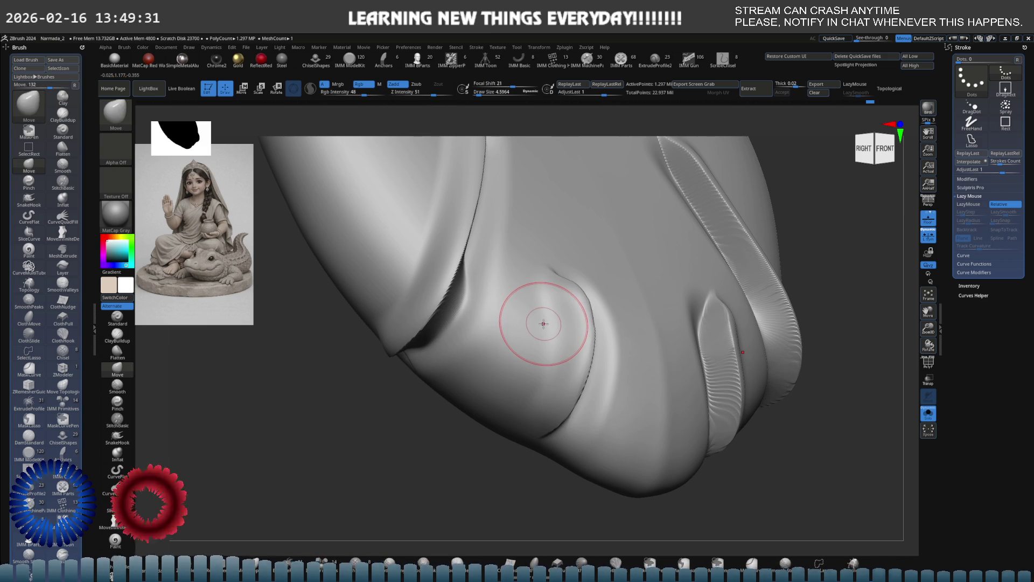
key("d")
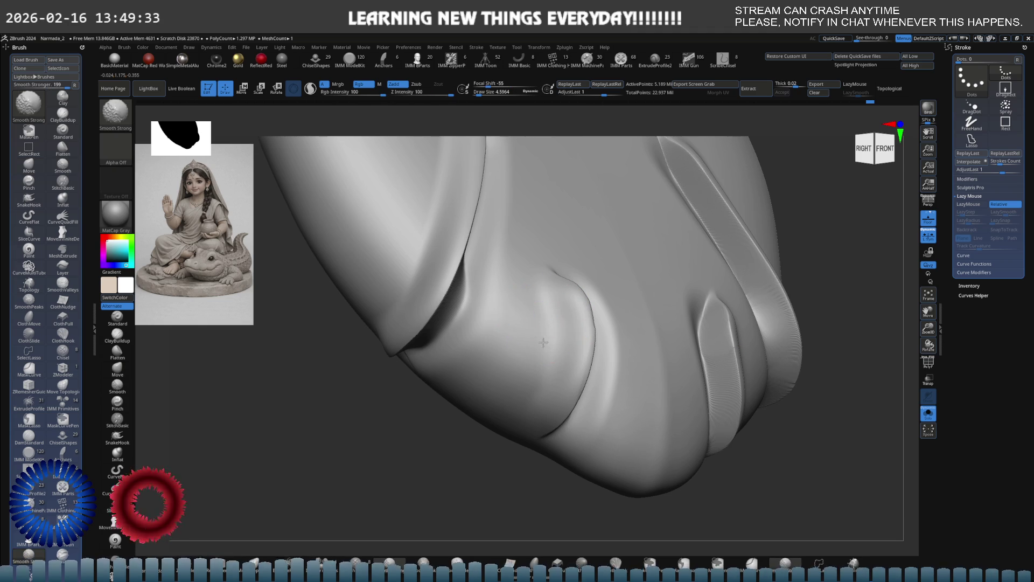
key("shift+d")
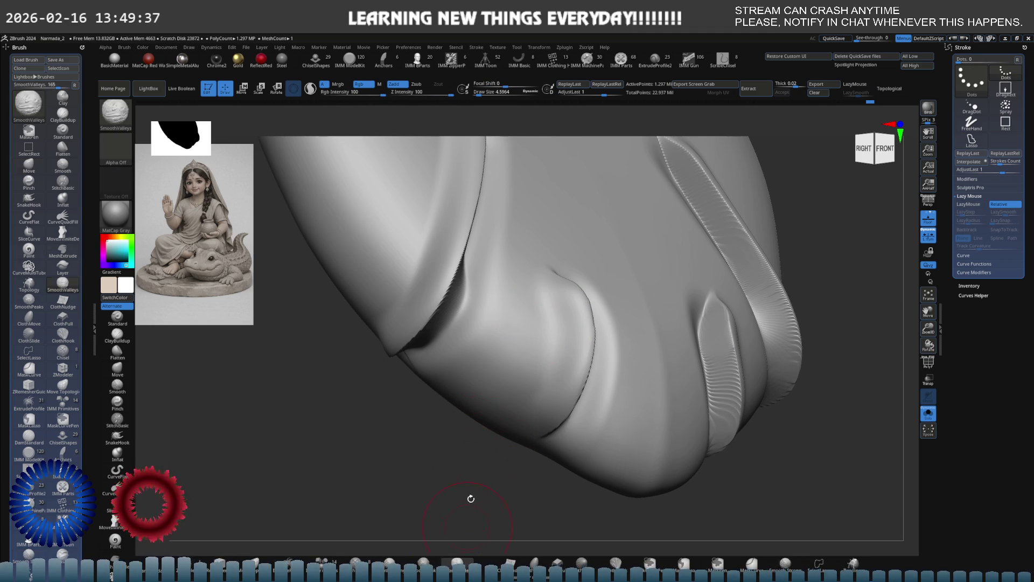
key("d")
- Clean the left fold's crease and ridges with SmoothValleys and SmoothPeaks
key("shift")
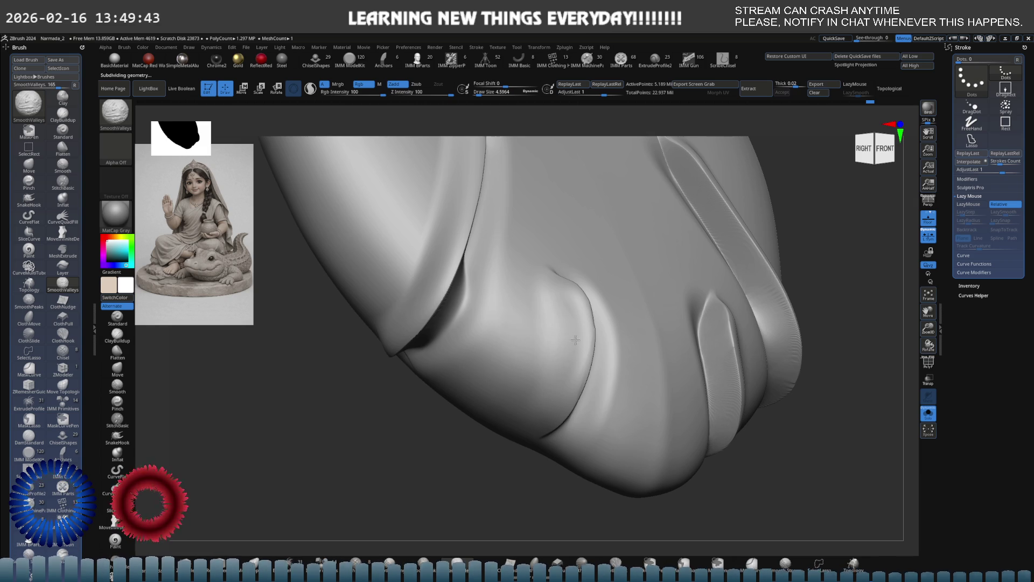
left_click(28, 301, "shift")
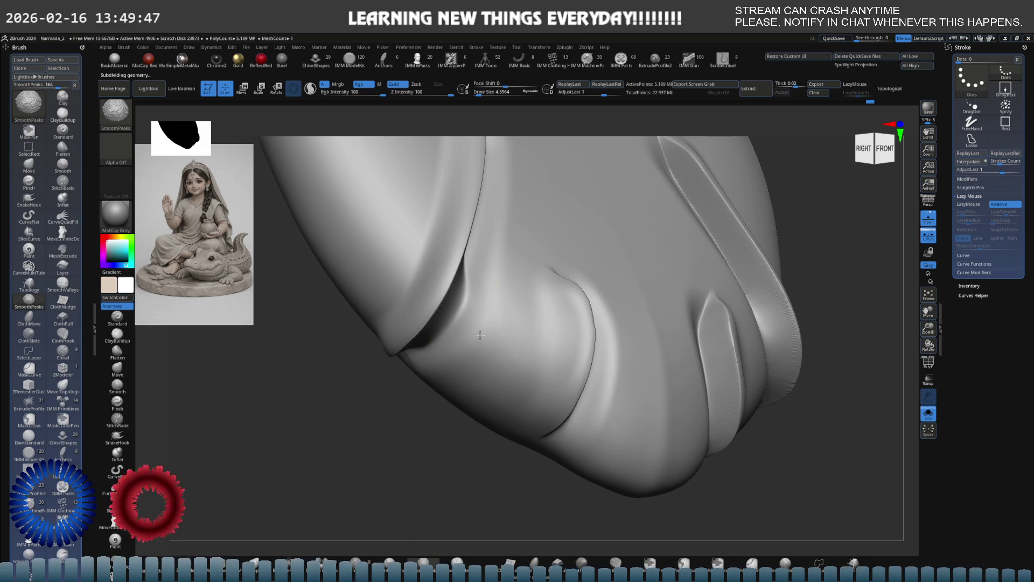
left_click_drag(566, 327, 570, 330, "shift")
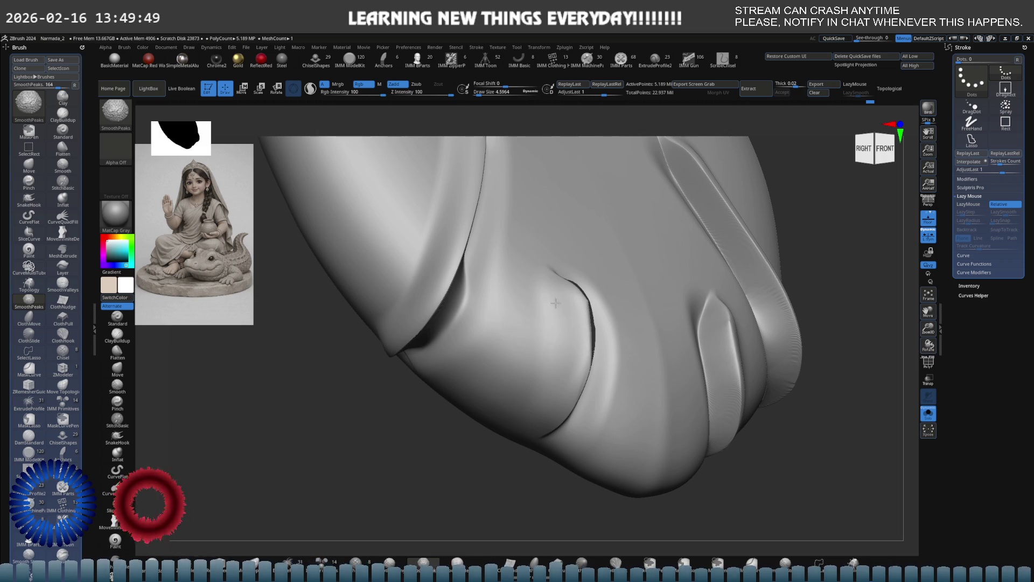
right_click_drag(544, 322, 483, 345, "shift")
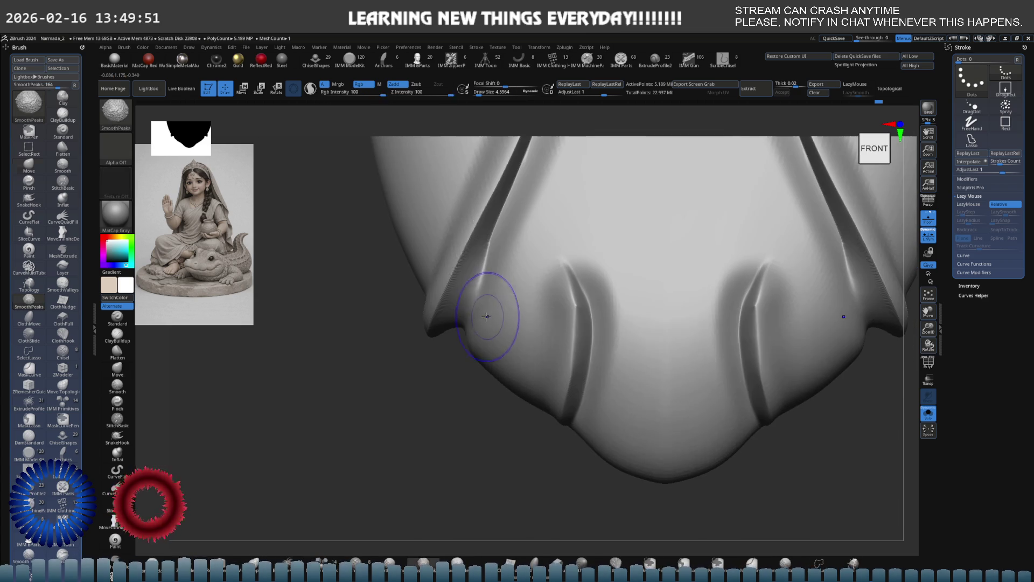
key("shift")
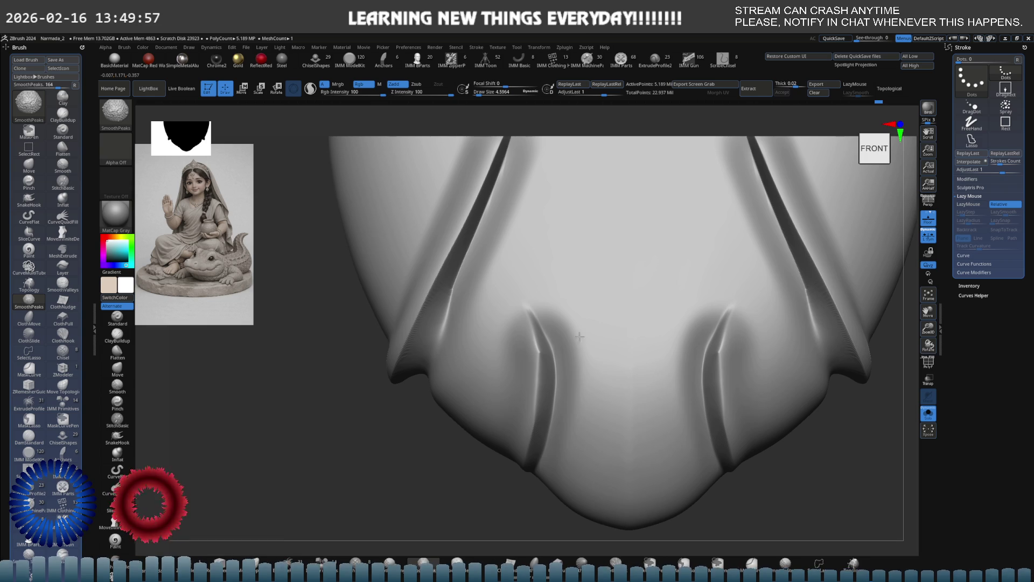
key("b")
key("s")
key("v")
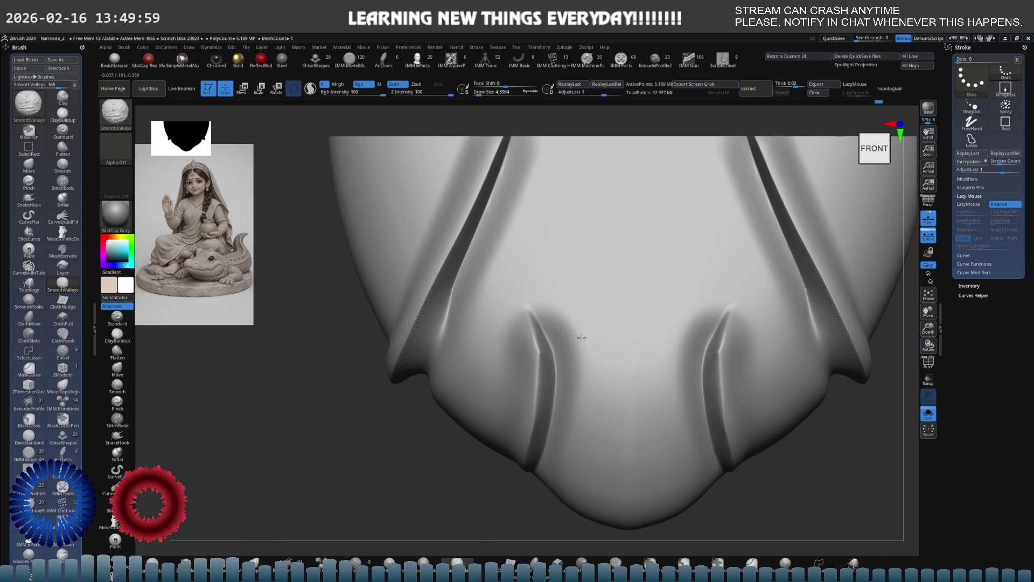
- From a lower view, alternate SmoothValleys and the Move brush over the grooves
key("b")
key("m")
key("v")
mouse_move(589, 351)
right_mouse_down()
mouse_move(595, 304)
mouse_move(509, 421)
mouse_move(562, 335)
right_mouse_up()
key("b")
key("s")
key("v")
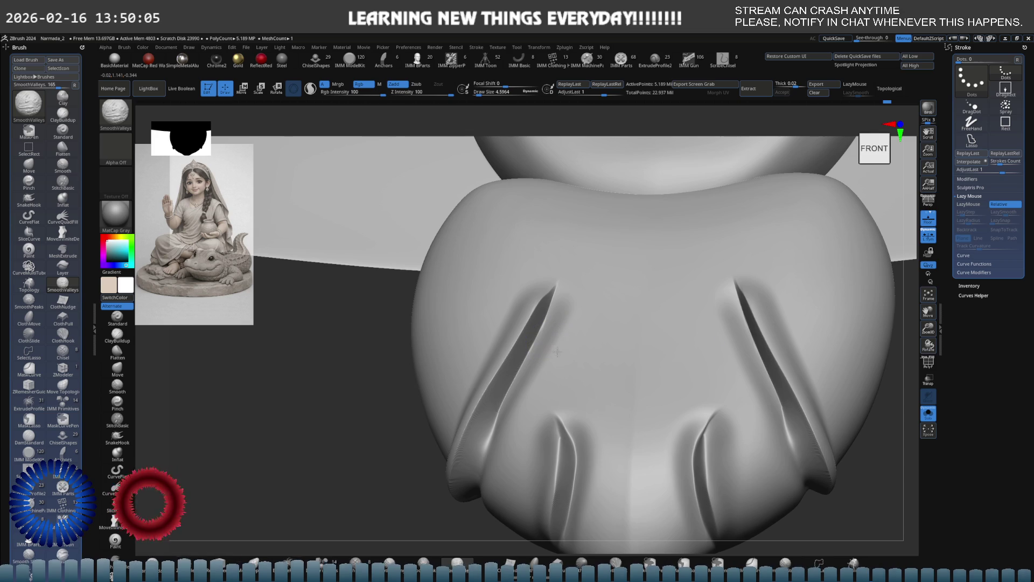
key("b")
key("m")
key("v")
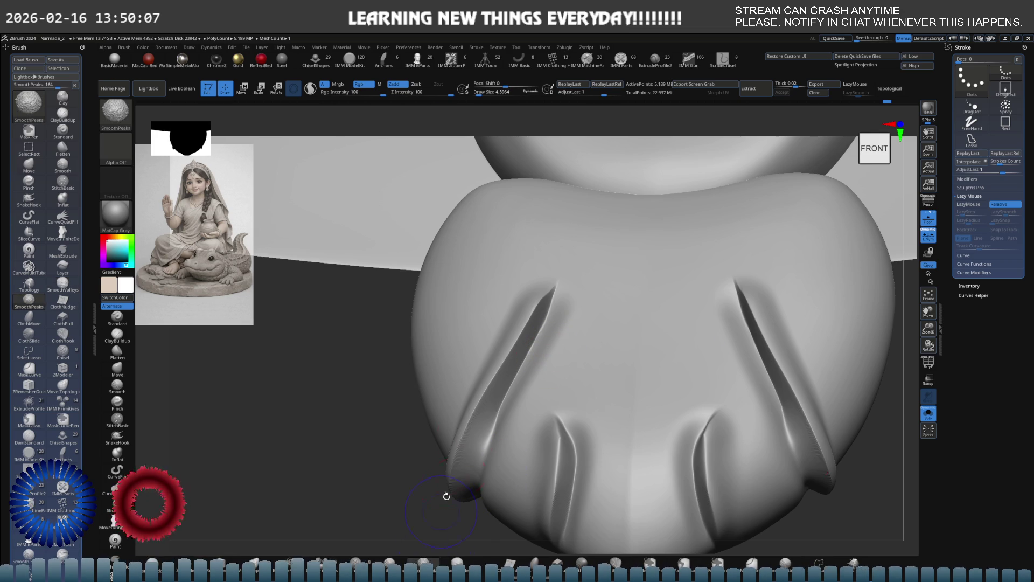
- Soften the raised ridges with SmoothPeaks and start reshaping the upper-left fold with Move
right_click_drag(453, 518, 513, 397)
key("b")
key("s")
key("p")
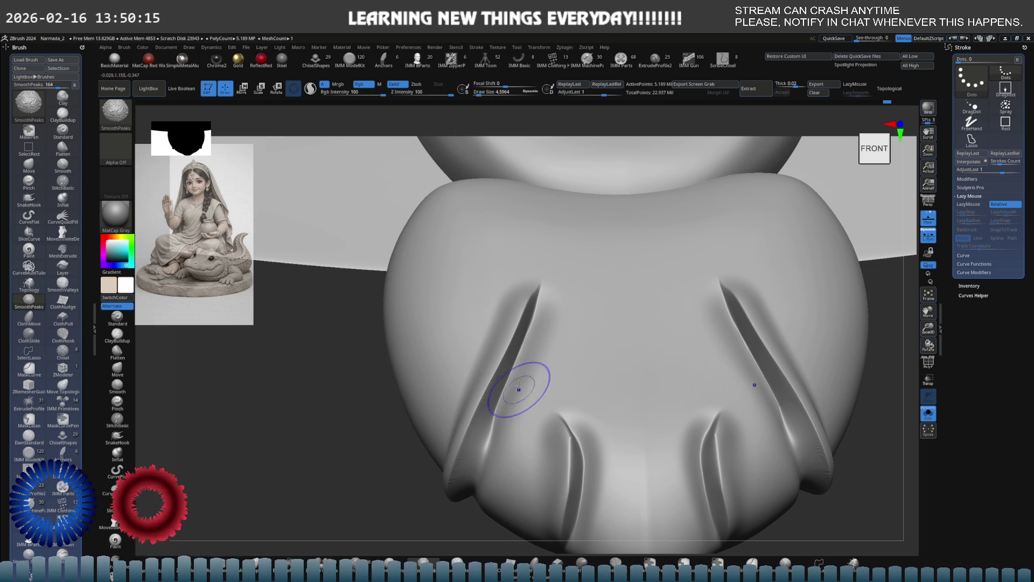
key("b")
key("m")
key("v")
- Work the front grooves alternating SmoothPeaks, Move, Inflate and Flatten brushes
mouse_move(558, 323)
right_mouse_down()
mouse_move(570, 335)
mouse_move(568, 288)
right_mouse_up()
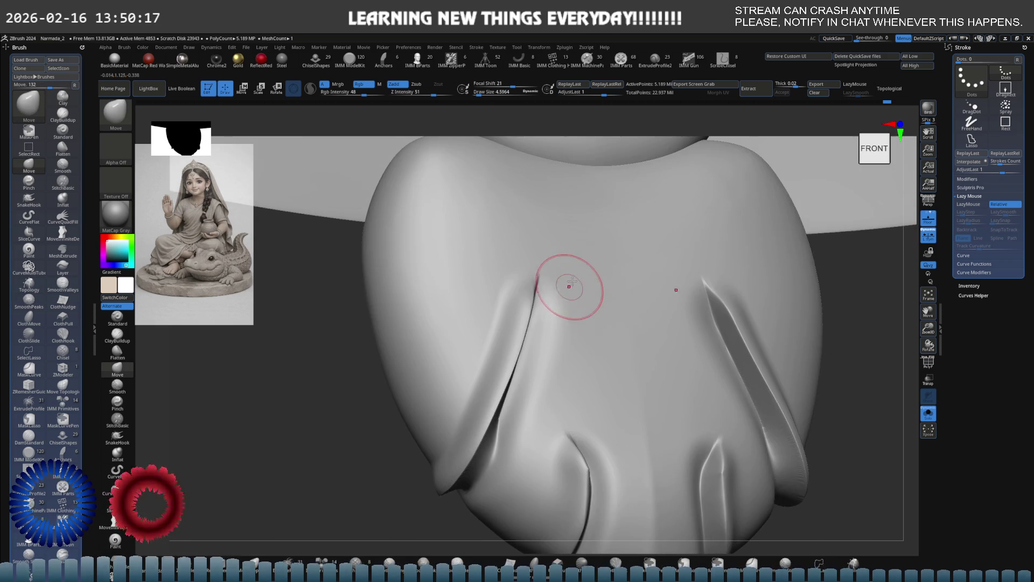
key("b")
key("s")
key("p")
key("b")
key("m")
key("v")
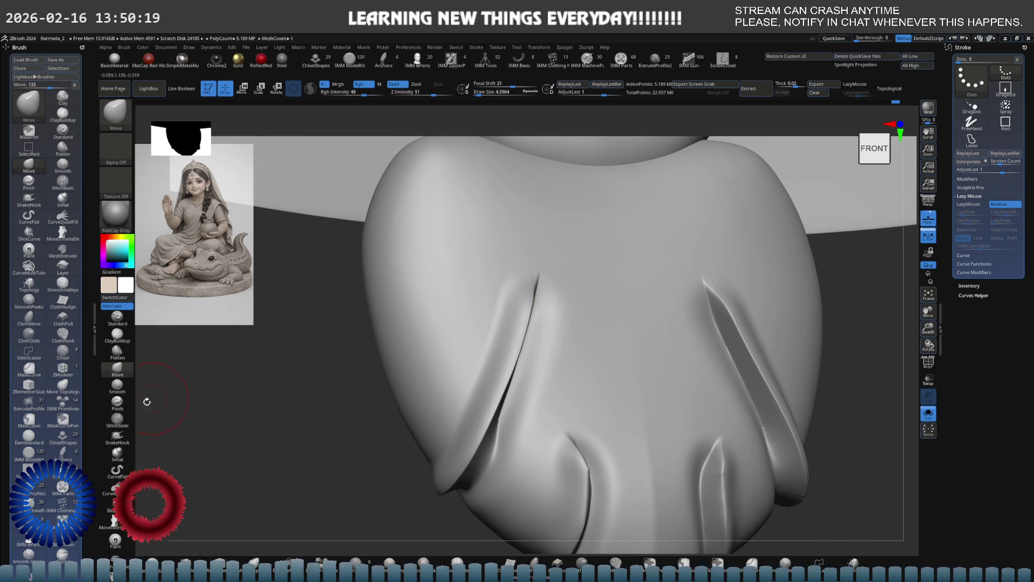
key("b")
key("i")
key("n")
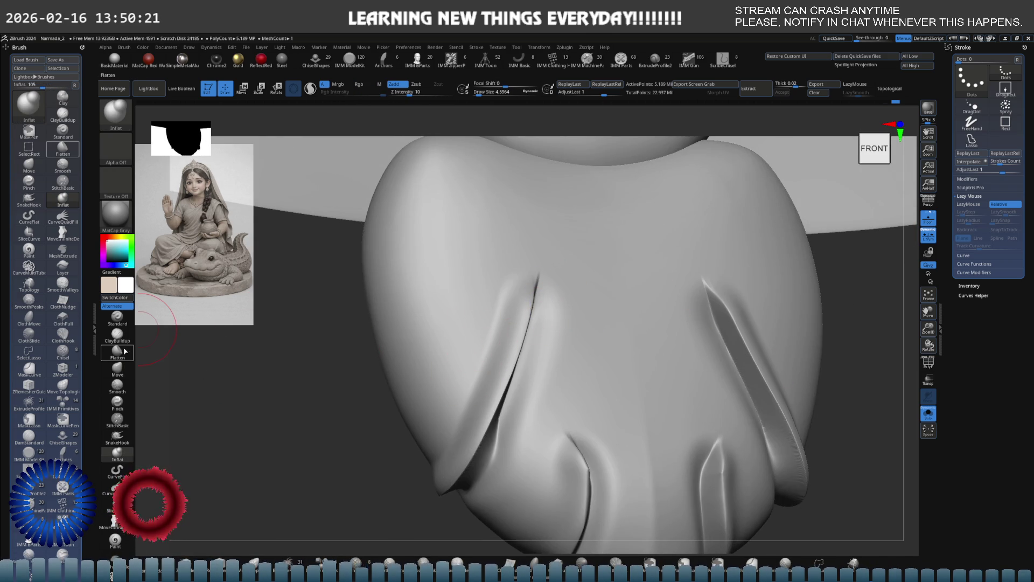
left_click(126, 350)
- Switch to the hPolish brush with a smaller size for the lower creases
key("s")
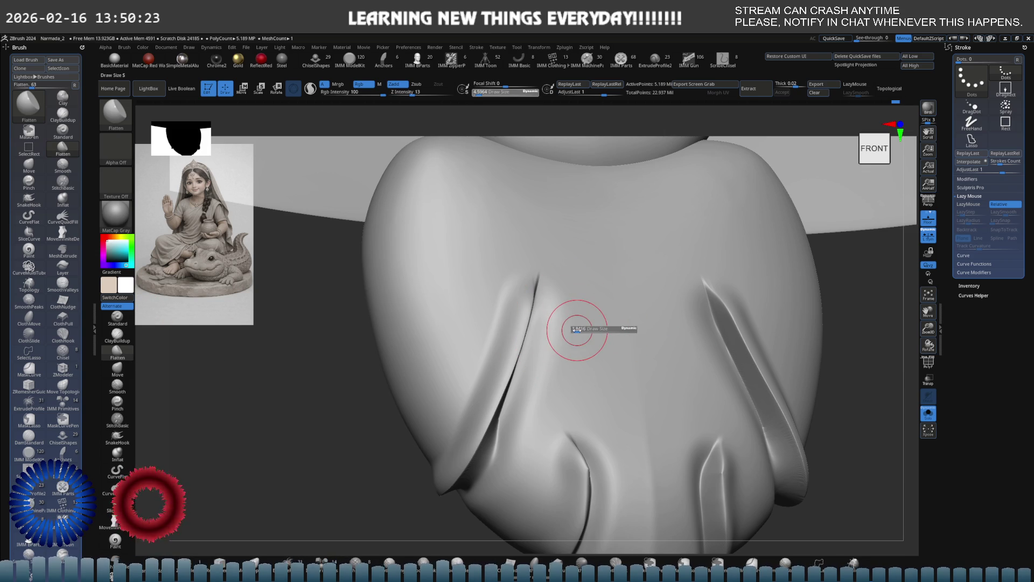
key("b")
key("h")
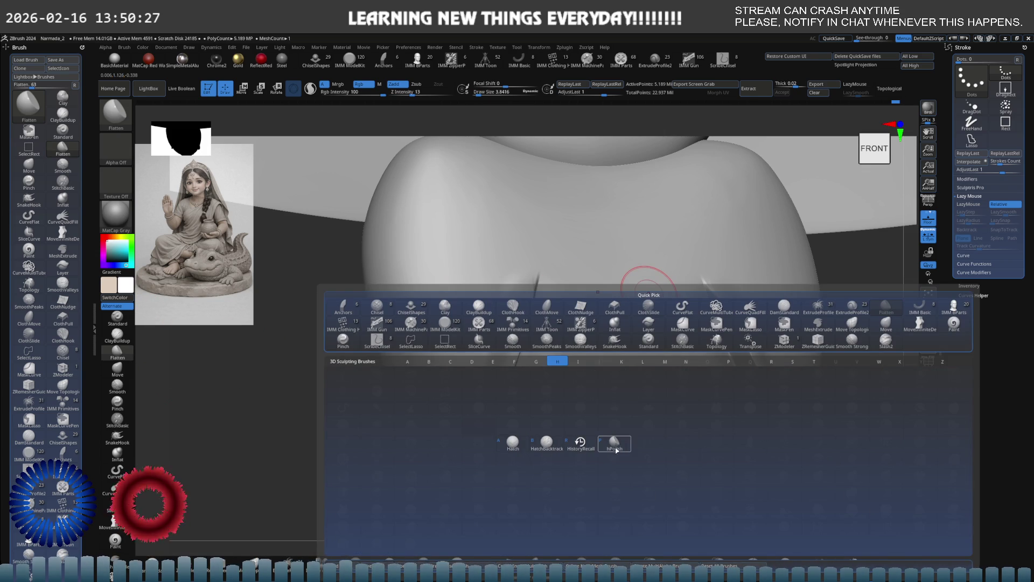
left_click(615, 447)
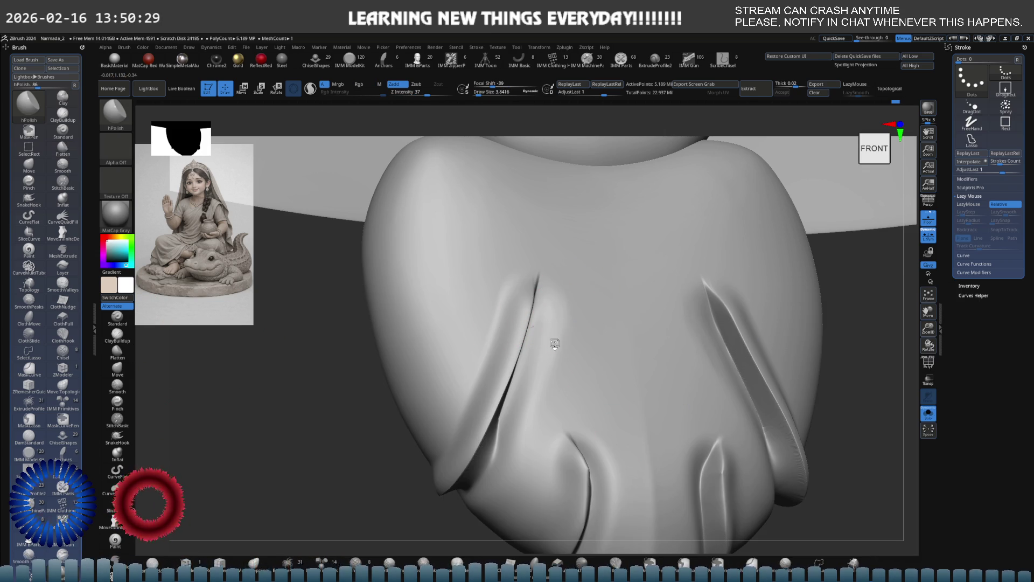
key("s")
left_click_drag(582, 337, 556, 337)
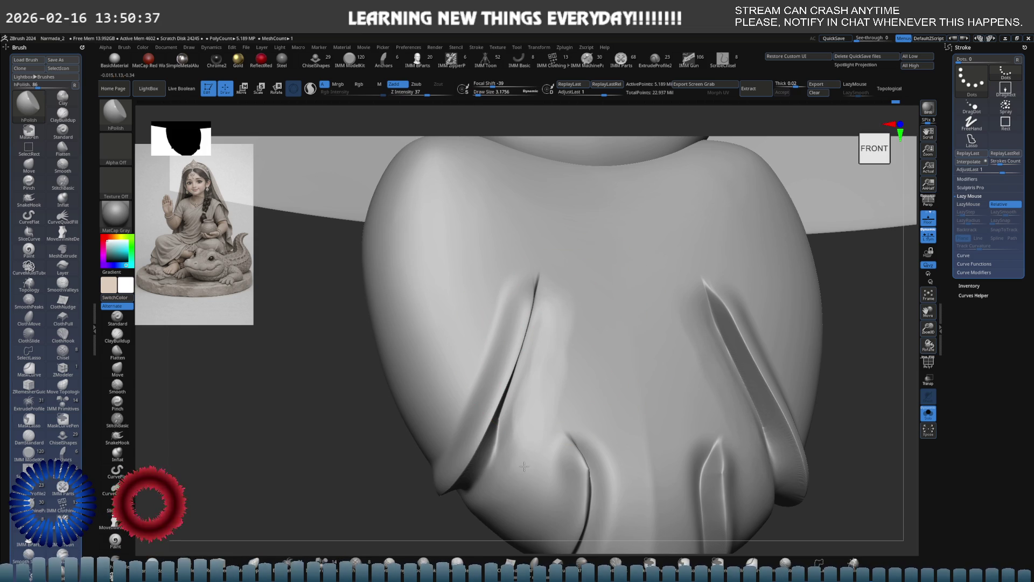
- Polish the lower lobes from several angles, enlarging the brush, and return to front view
right_click_drag(600, 409, 564, 365)
key("s")
left_click_drag(565, 365, 558, 392)
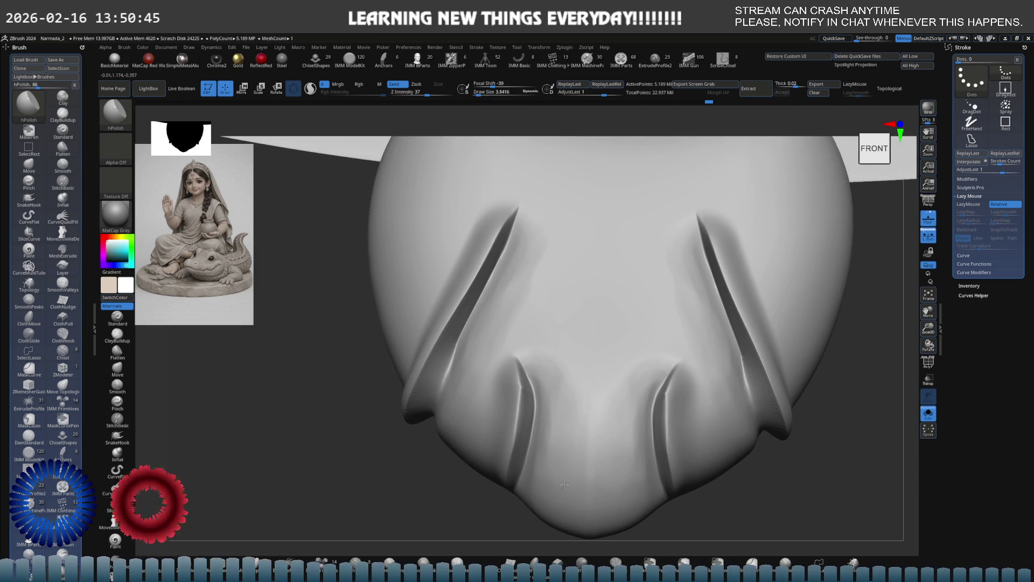
mouse_move(571, 371)
right_mouse_down()
mouse_move(518, 368)
mouse_move(496, 393)
mouse_move(485, 341)
mouse_move(572, 346)
right_mouse_up()
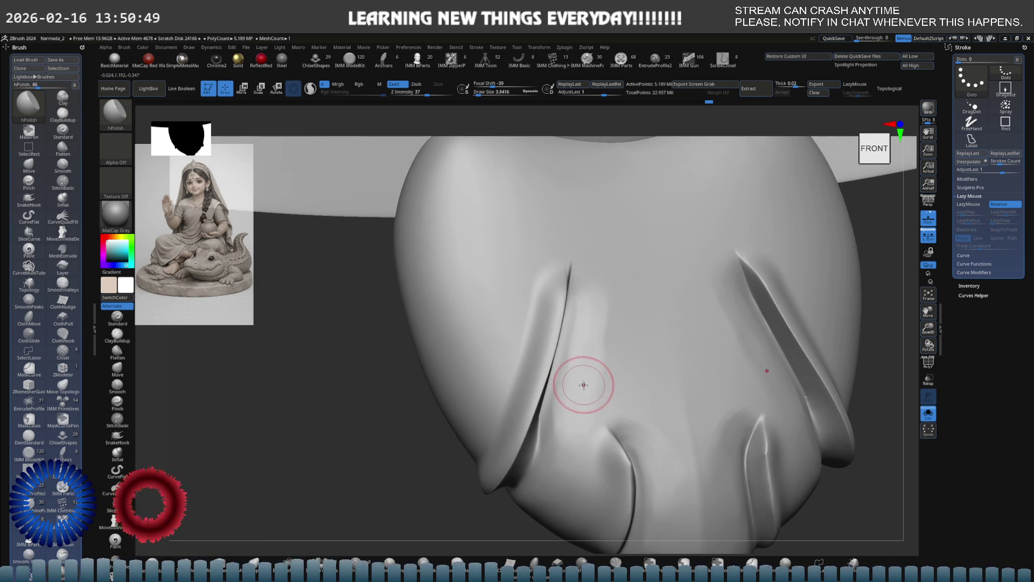
key("s")
left_click_drag(582, 386, 572, 386)
right_click_drag(573, 387, 550, 406)
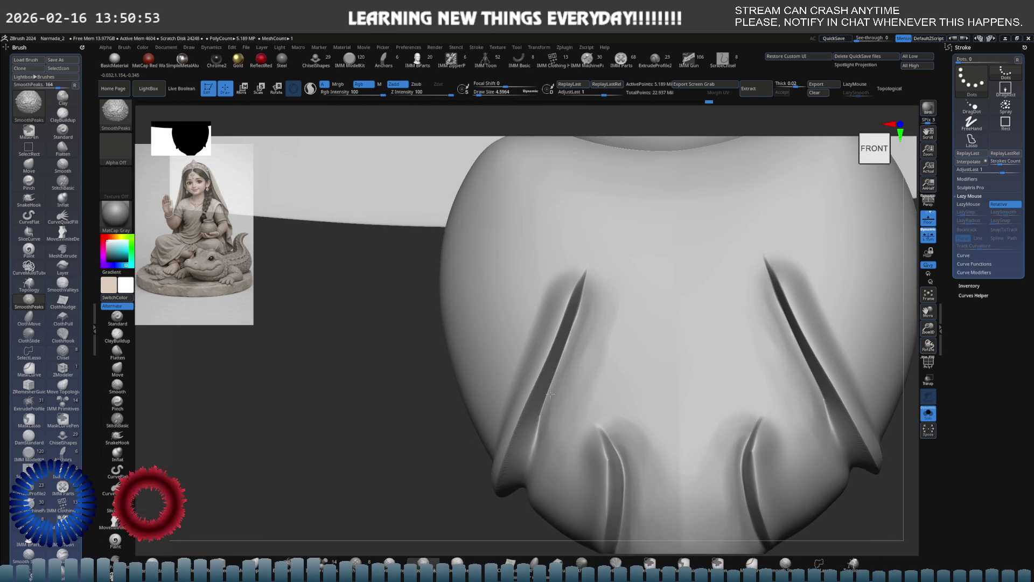
- With Smooth Strong, soften along the left lower crease and its lobe edge seen from behind
left_click(785, 562, "shift")
left_click_drag(570, 396, 553, 412, "shift")
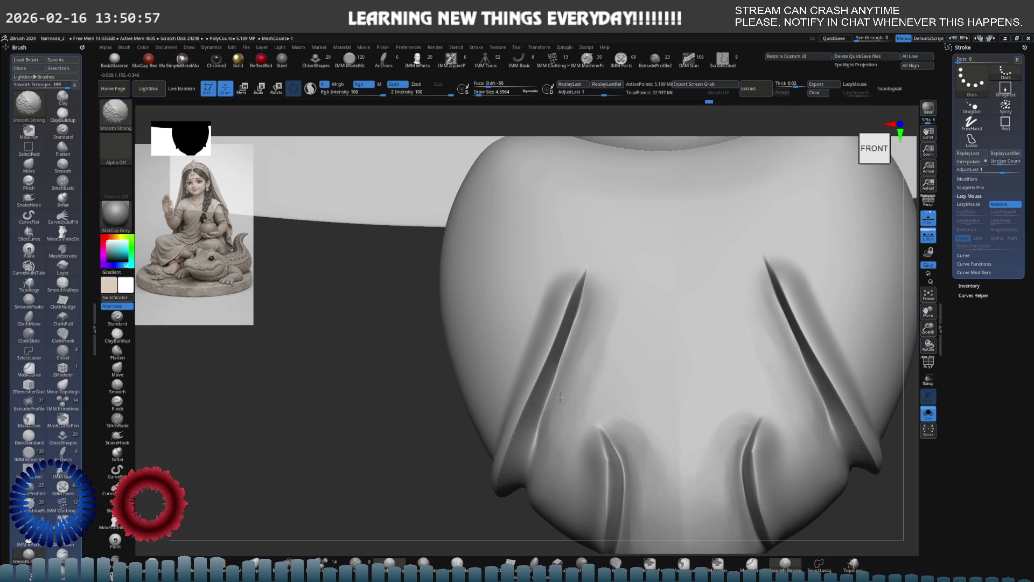
left_click_drag(605, 307, 577, 408, "shift")
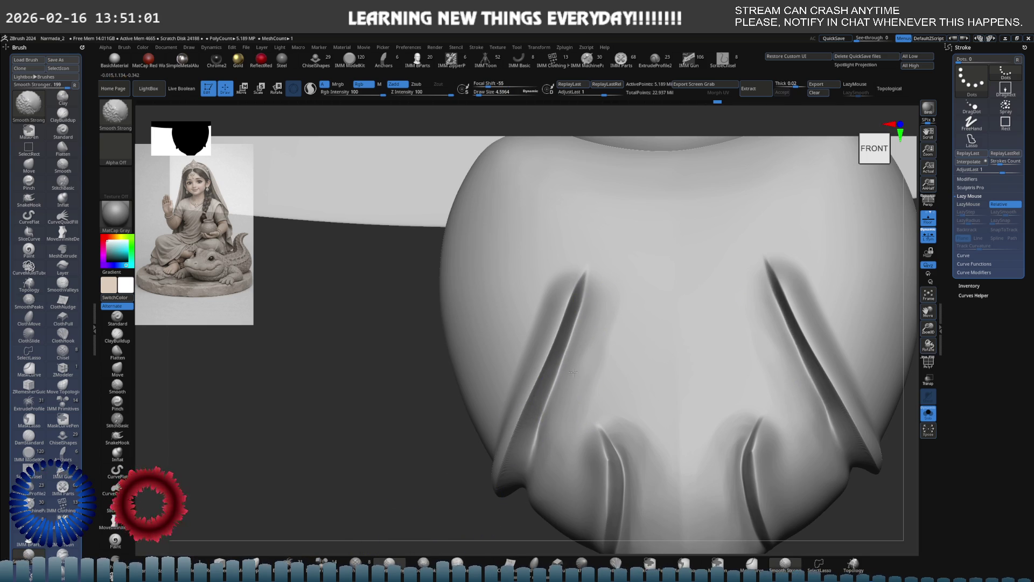
left_click_drag(612, 374, 631, 439, "shift")
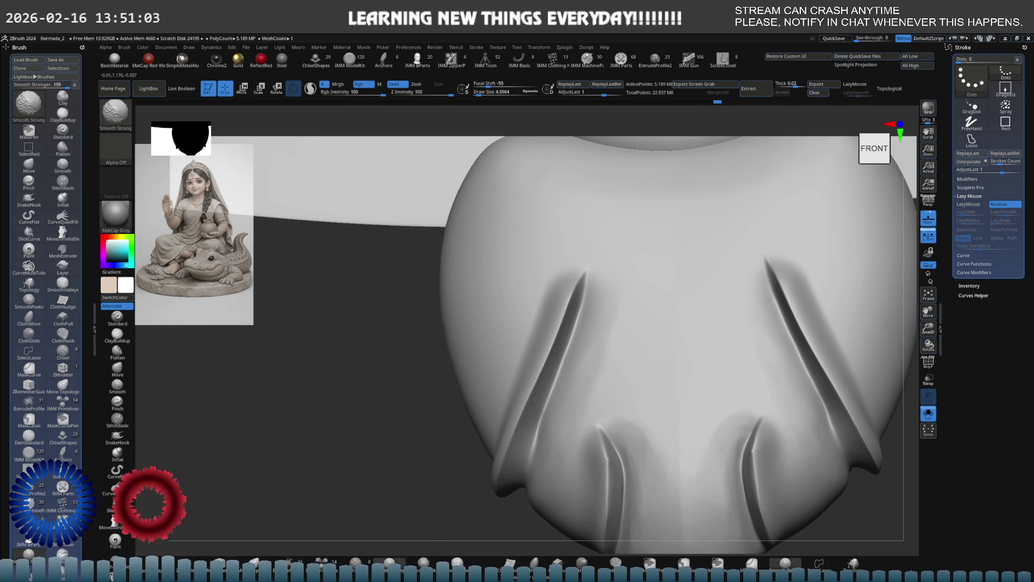
right_click_drag(600, 359, 544, 292, "alt")
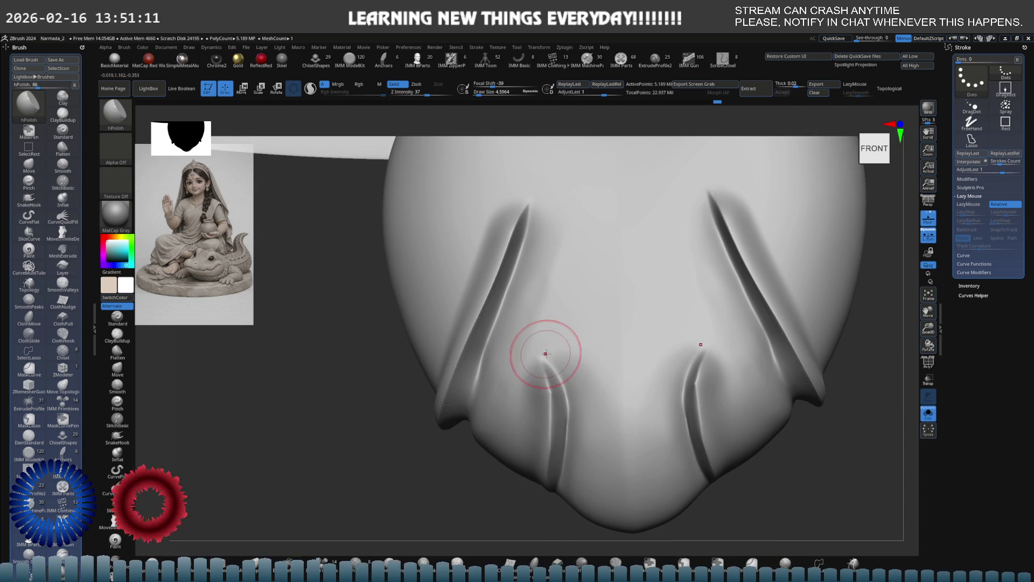
mouse_move(527, 347)
right_mouse_down()
mouse_move(628, 358)
mouse_move(658, 346)
right_mouse_up()
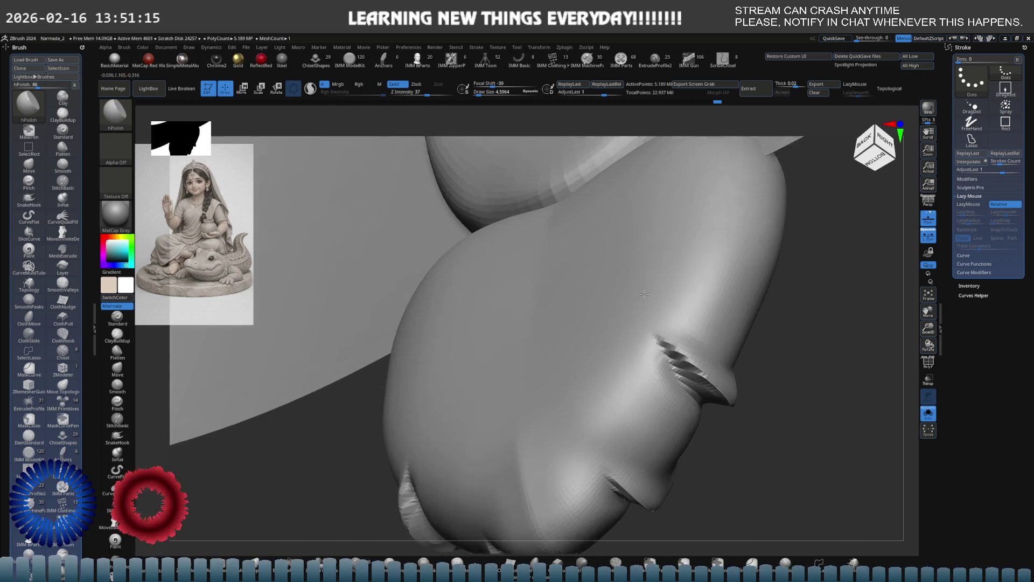
mouse_move(657, 346)
left_mouse_down("shift")
mouse_move(643, 364)
mouse_move(681, 323)
mouse_move(635, 308)
left_mouse_up("shift")
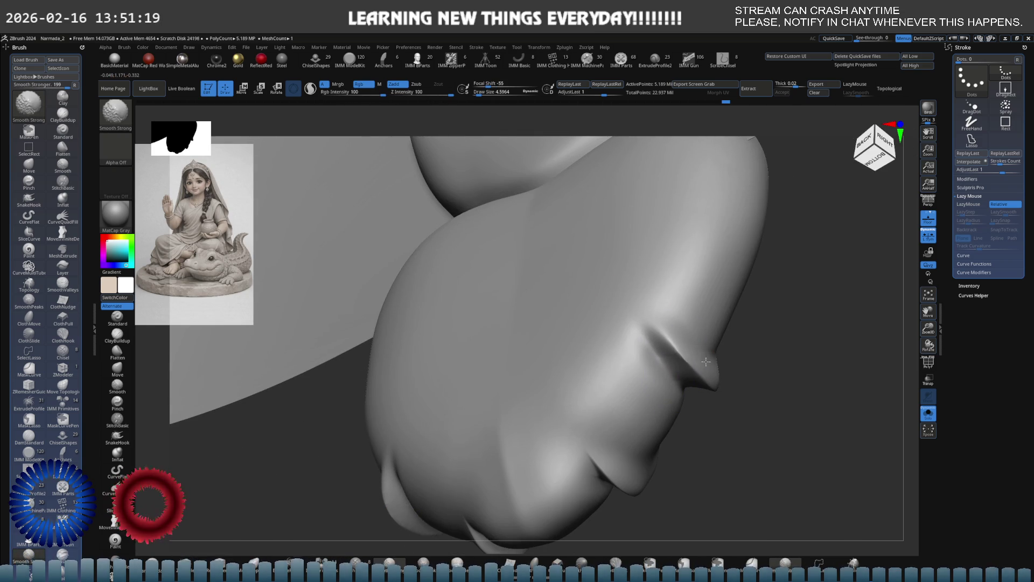
- From a side view, push a bulge beside the lower crease with Move and smooth it
right_click_drag(693, 324, 652, 335)
key("b")
key("m")
key("v")
left_click_drag(654, 324, 661, 385)
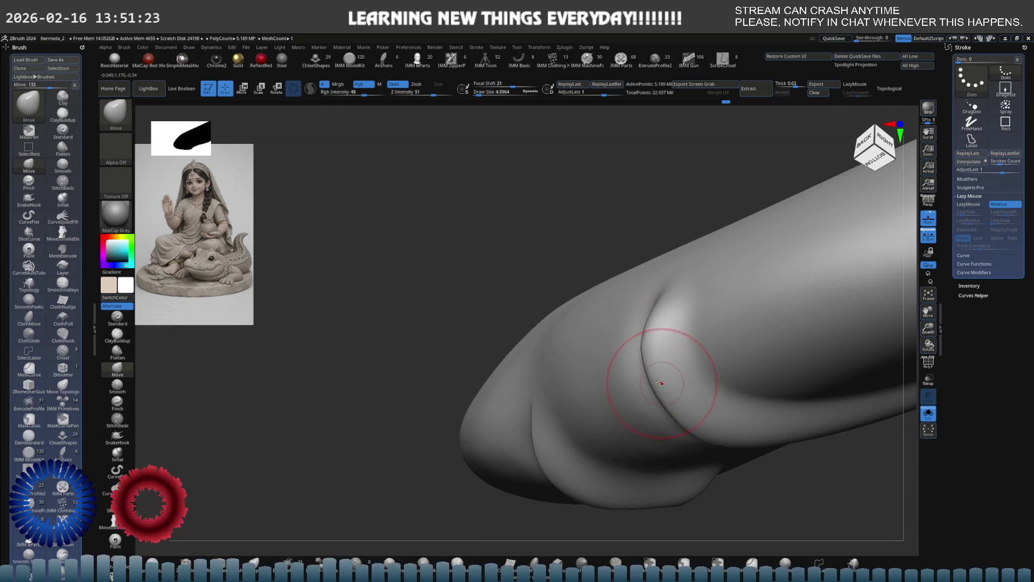
left_click_drag(536, 404, 549, 412, "shift")
- Inspect the bulge from several angles and return to a close front view with strong smoothing
right_click_drag(580, 431, 600, 358)
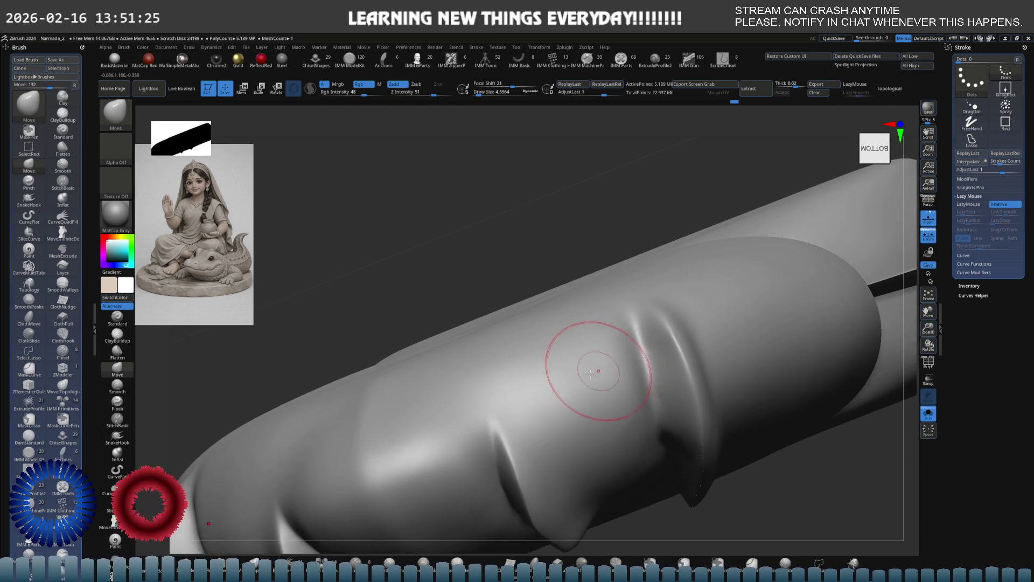
right_click_drag(520, 358, 563, 370)
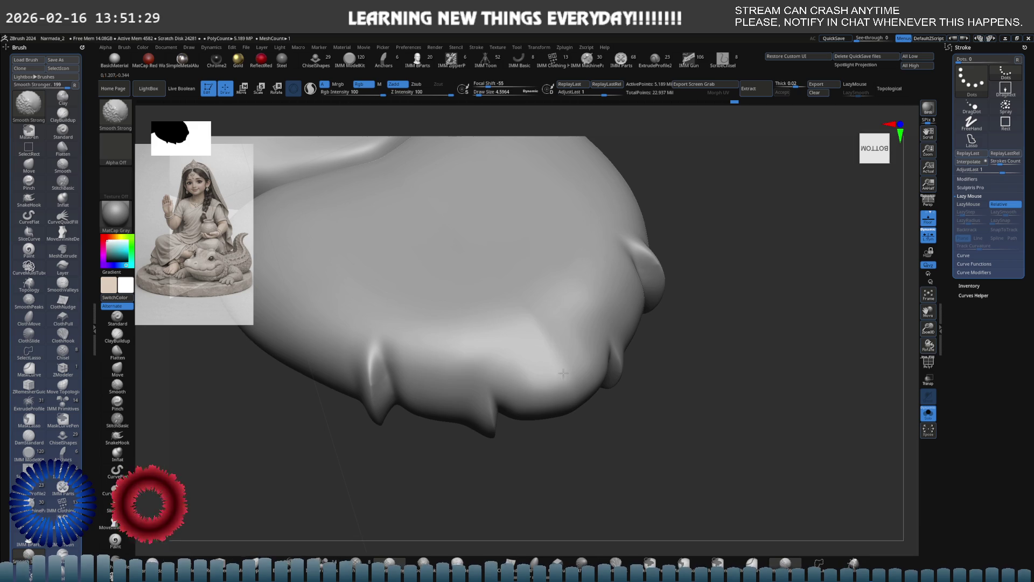
mouse_move(555, 334)
right_mouse_down("shift")
mouse_move(566, 394)
mouse_move(521, 347)
right_mouse_up("shift")
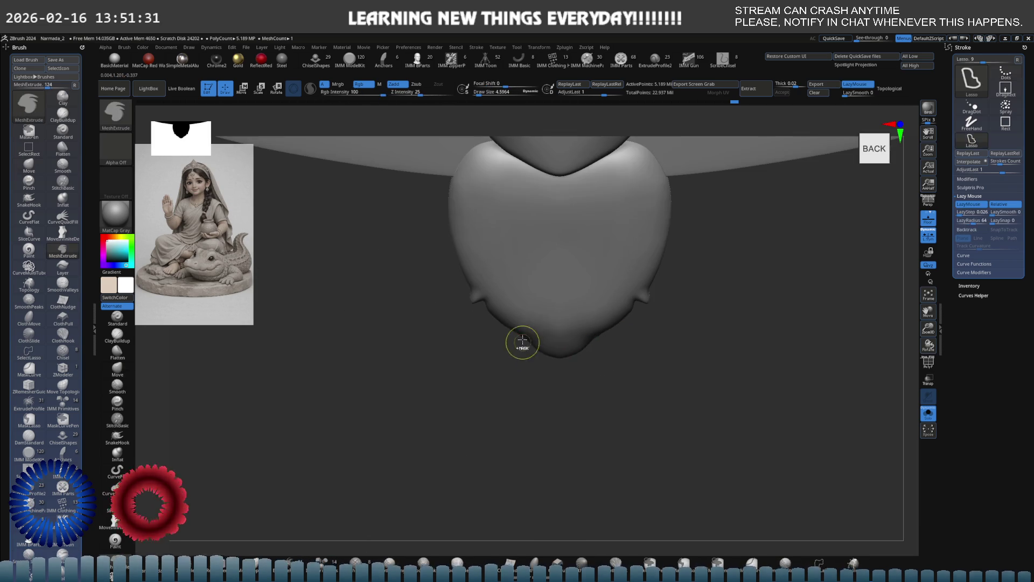
key("space")
mouse_move(621, 329)
right_mouse_down()
mouse_move(667, 330)
mouse_move(623, 335)
right_mouse_up()
key("shift")
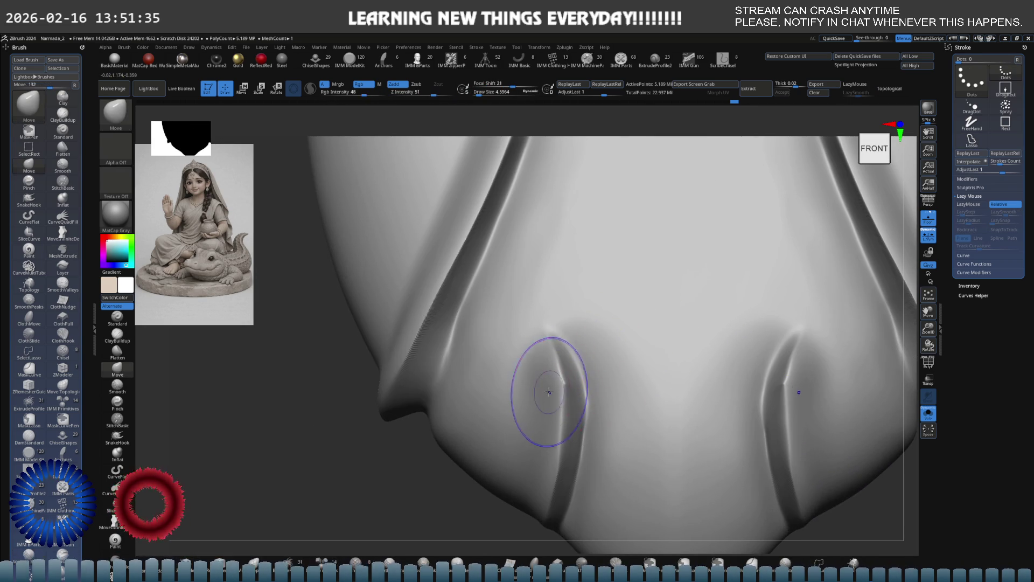
- Smooth the left crease fold, check its wireframe with Polyframe, and enlarge the brush over it
left_click_drag(559, 381, 568, 384, "shift")
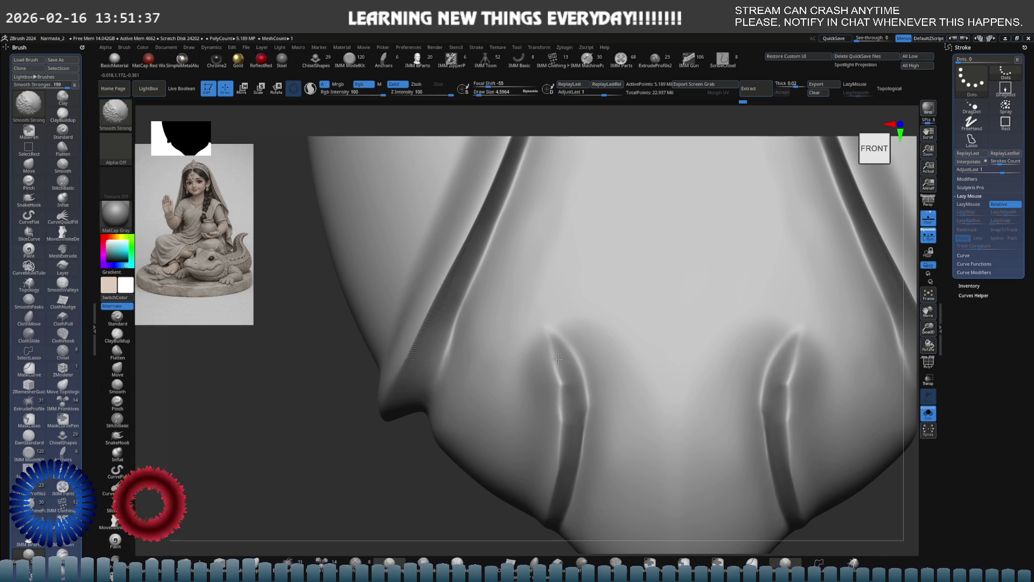
key("shift+f")
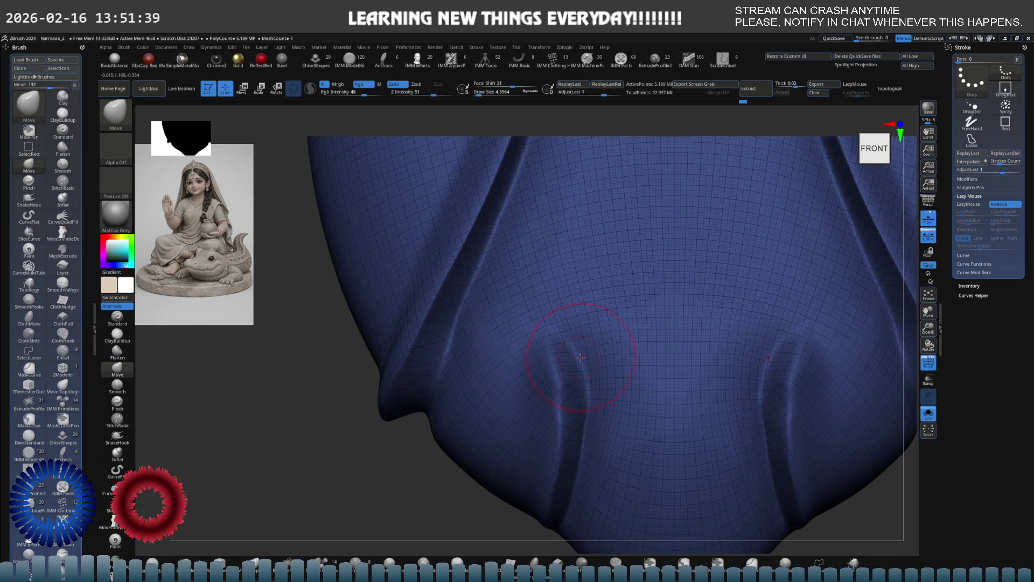
key("shift+f")
key("ctrl")
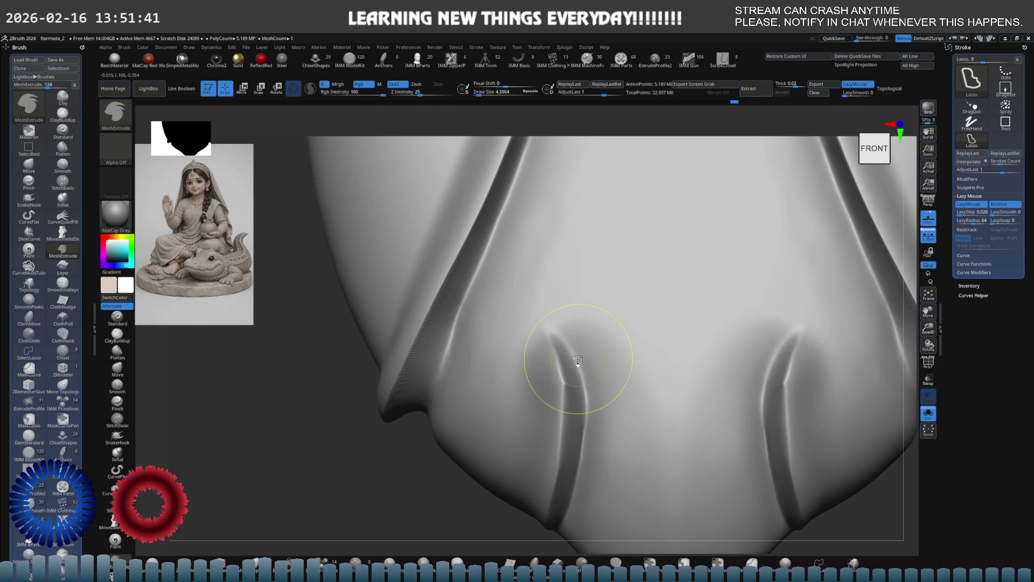
key("ctrl+shift")
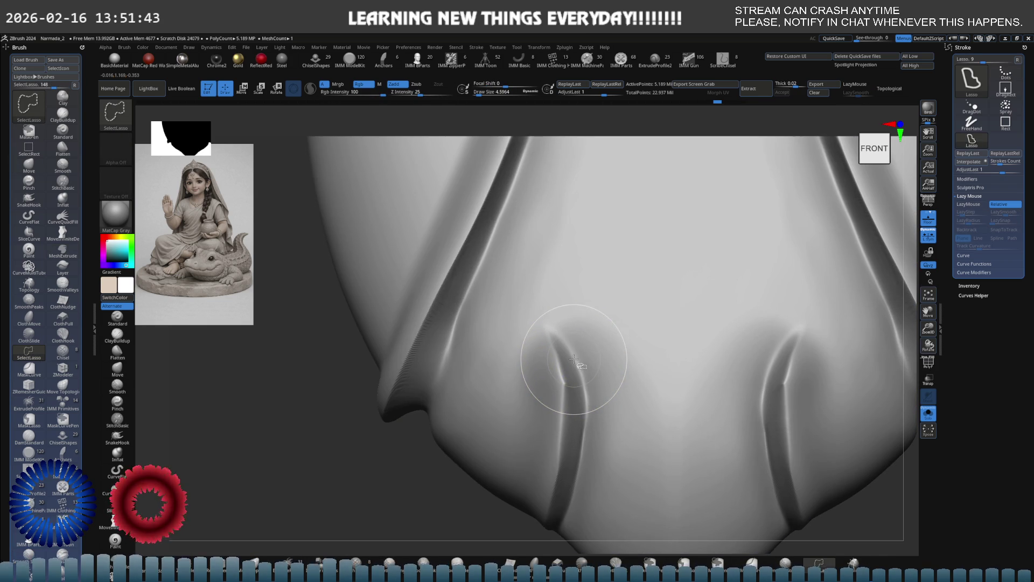
key("ctrl+shift")
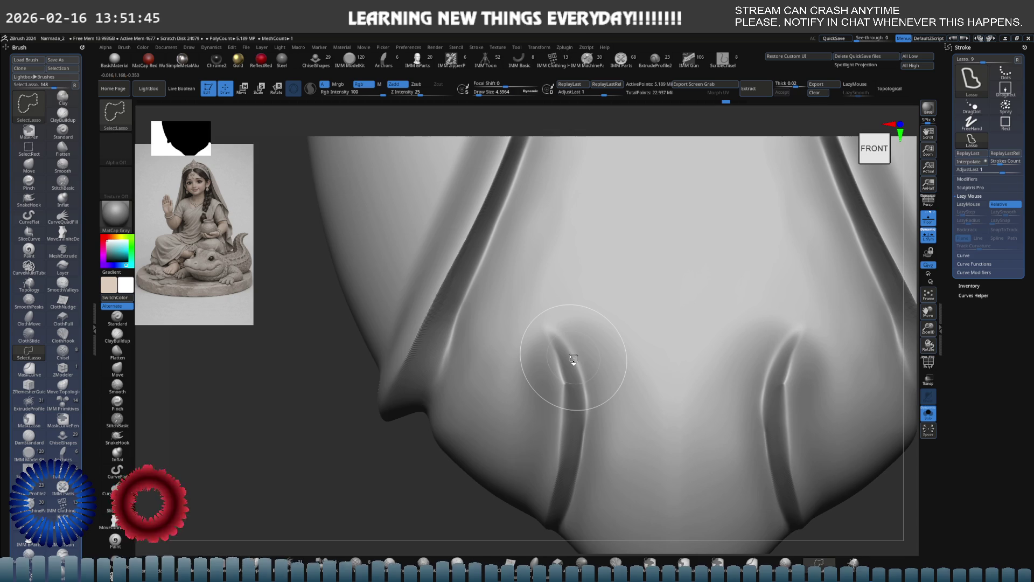
mouse_move(573, 358)
right_mouse_down("ctrl")
mouse_move(619, 328)
mouse_move(612, 358)
right_mouse_up("ctrl")
key("s")
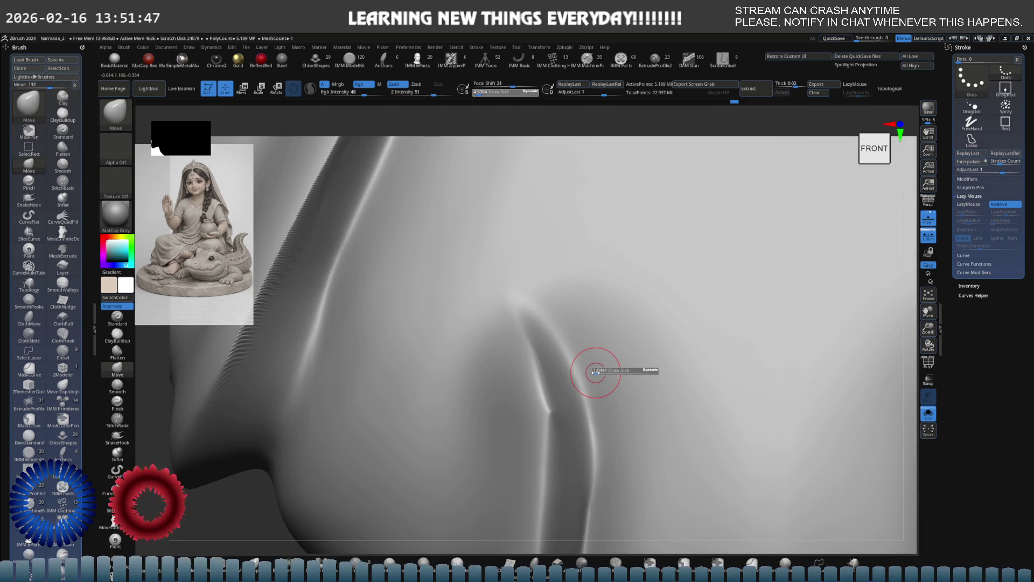
left_click_drag(596, 371, 623, 369)
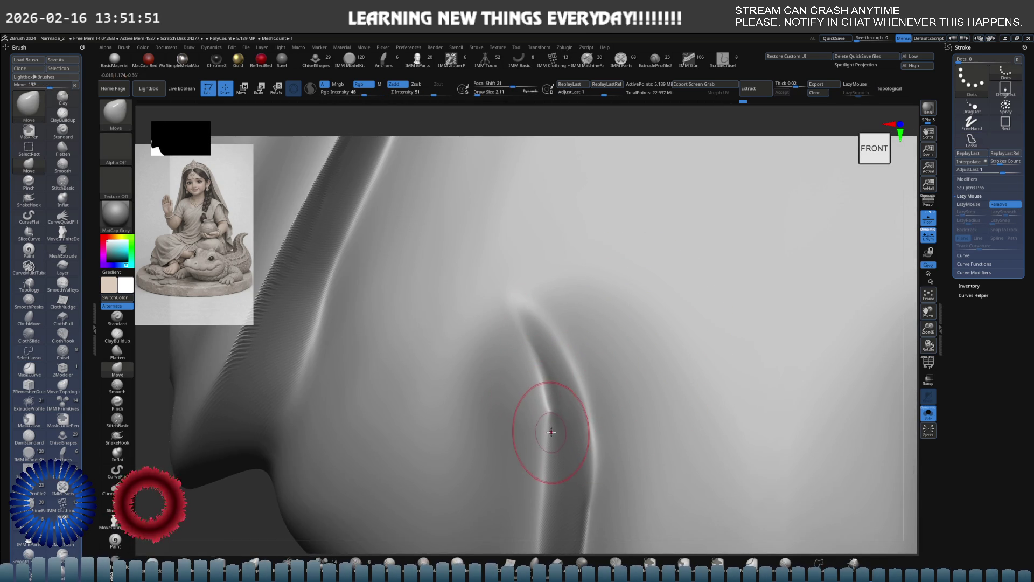
right_click_drag(548, 406, 588, 392, "ctrl")
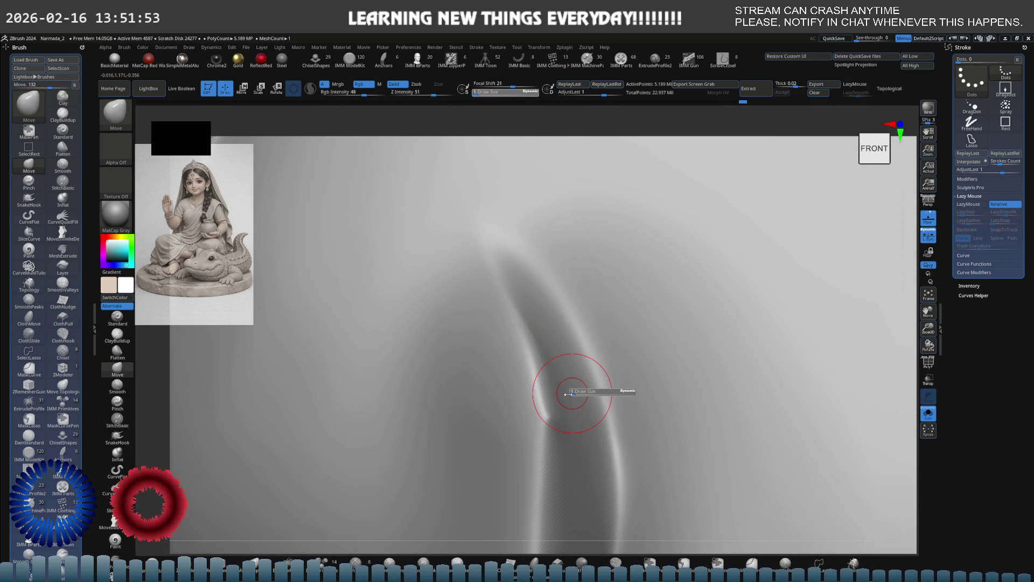
- Use Flatten to sharpen the left fold into a crisp vertical ridge, then smooth it
left_click(117, 455)
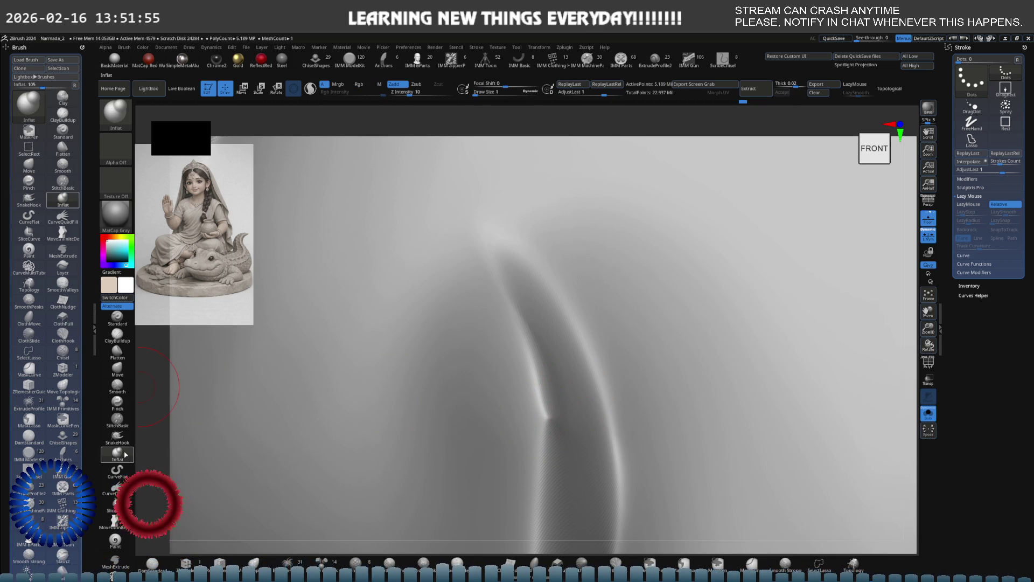
left_click(118, 352)
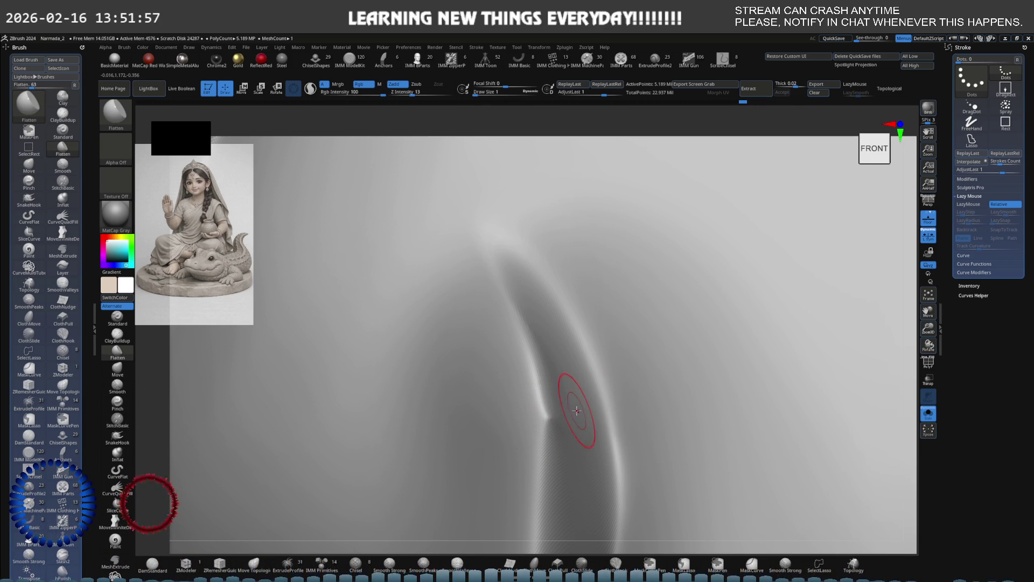
right_click_drag(565, 404, 557, 398)
left_click_drag(558, 398, 546, 421)
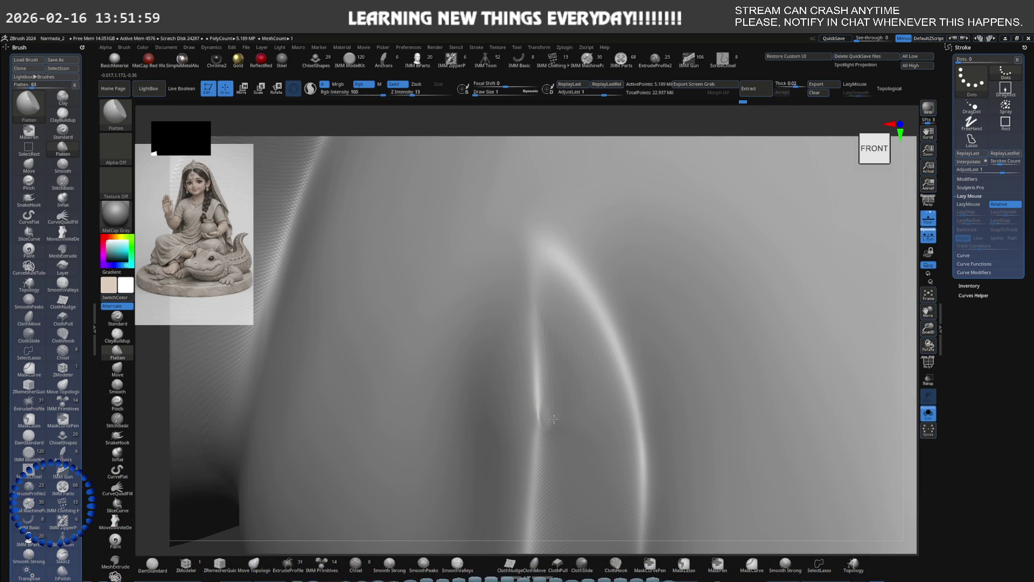
key("shift")
key("b")
key("m")
key("e")
mouse_move(619, 370)
right_mouse_down()
mouse_move(448, 369)
mouse_move(692, 369)
right_mouse_up()
key("b")
key("f")
key("l")
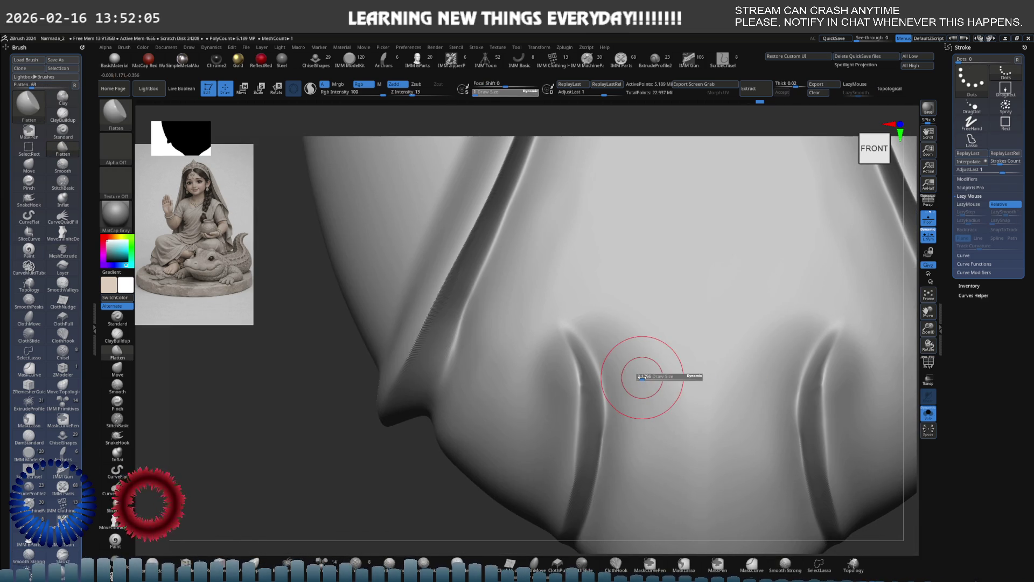
key("shift")
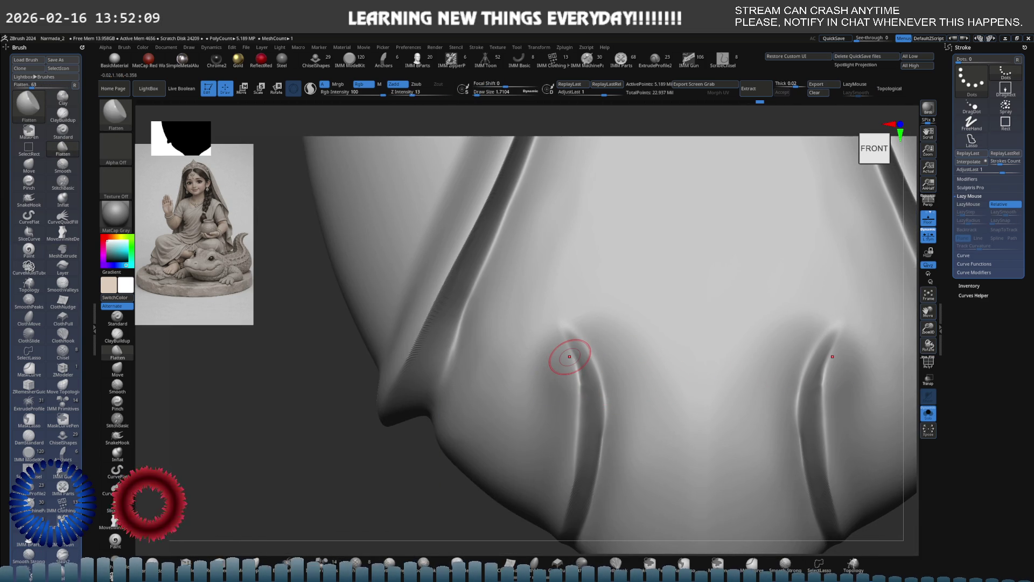
- Enlarge the brush and smooth-nudge the surface around the lobe fold from several angles
key("s")
mouse_move(533, 363)
left_mouse_down()
mouse_move(513, 364)
mouse_move(530, 365)
left_mouse_up()
right_click_drag(480, 416, 474, 347)
key("shift")
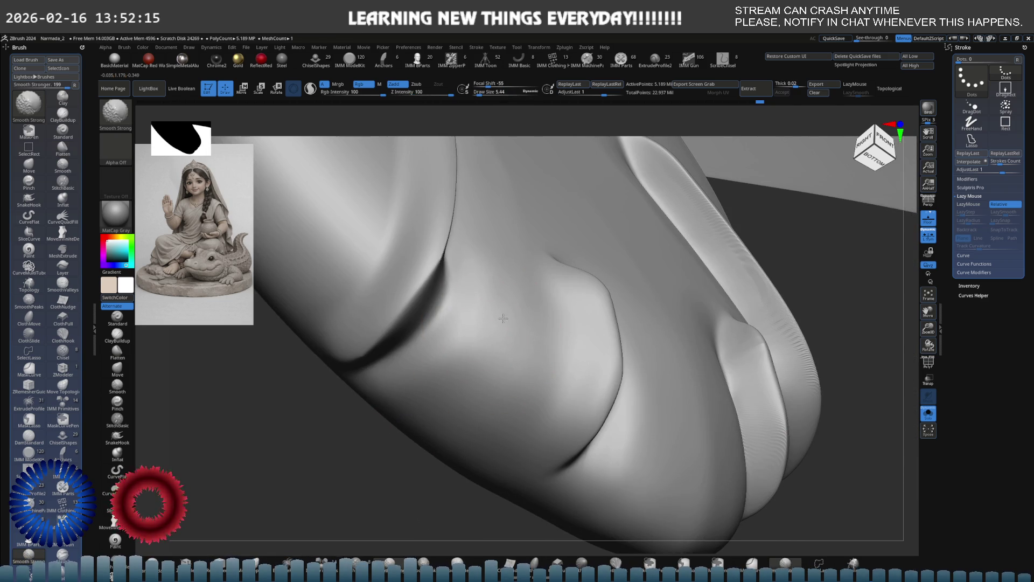
right_click_drag(588, 338, 606, 335)
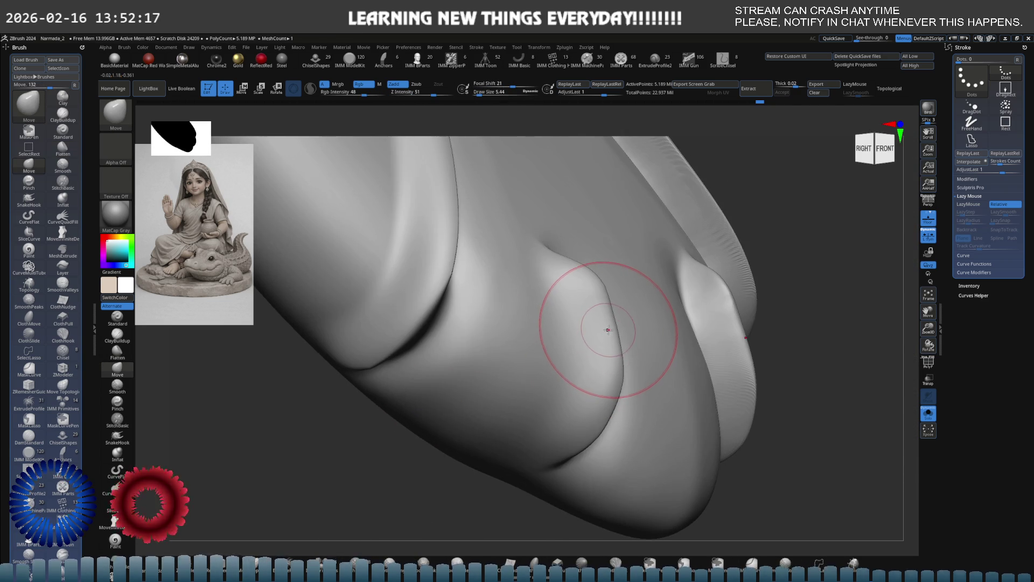
left_click_drag(609, 327, 611, 350)
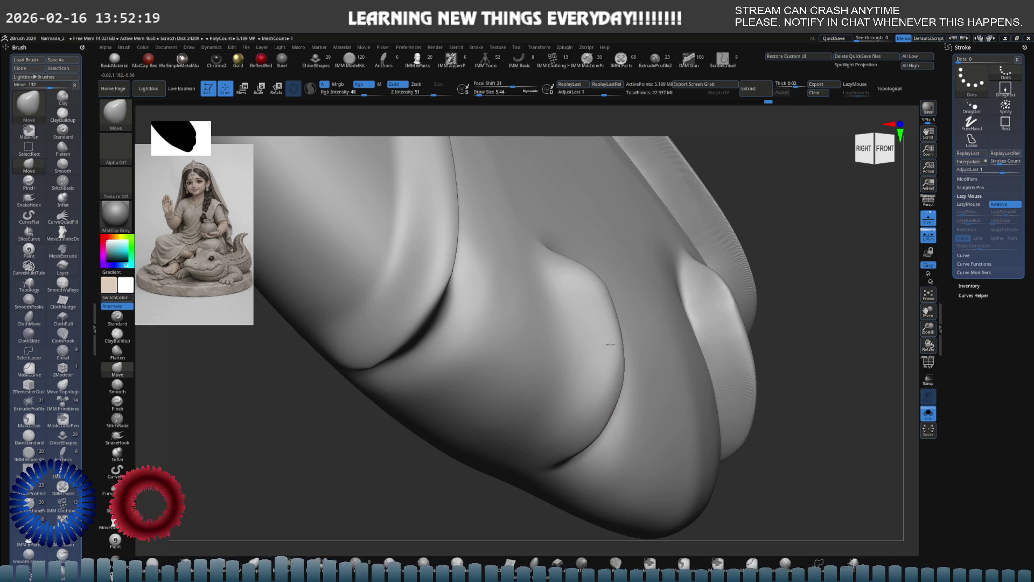
mouse_move(595, 300)
right_mouse_down("shift")
mouse_move(520, 329)
mouse_move(568, 351)
mouse_move(596, 331)
right_mouse_up("shift")
key("s")
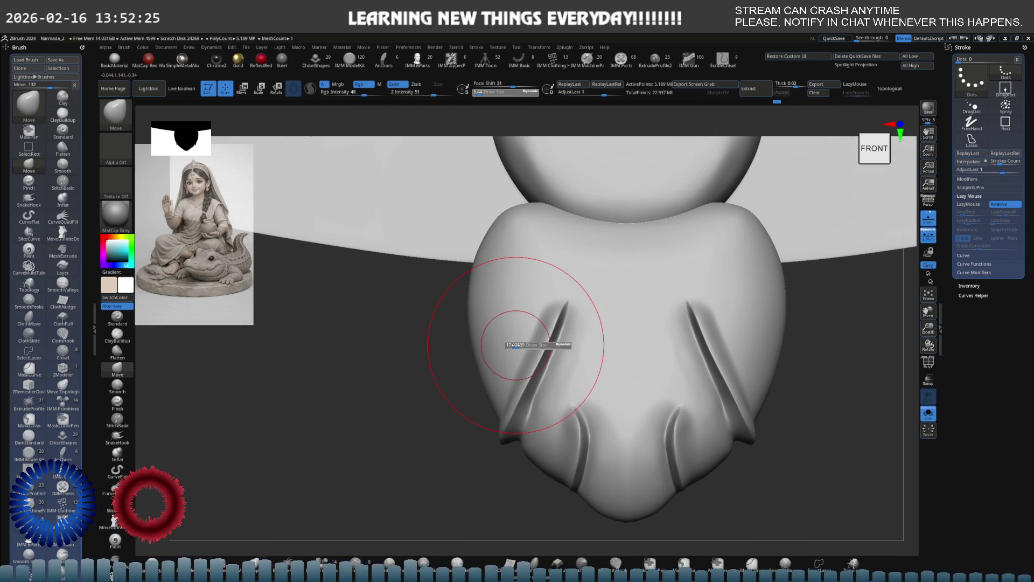
right_click_drag(511, 345, 511, 376)
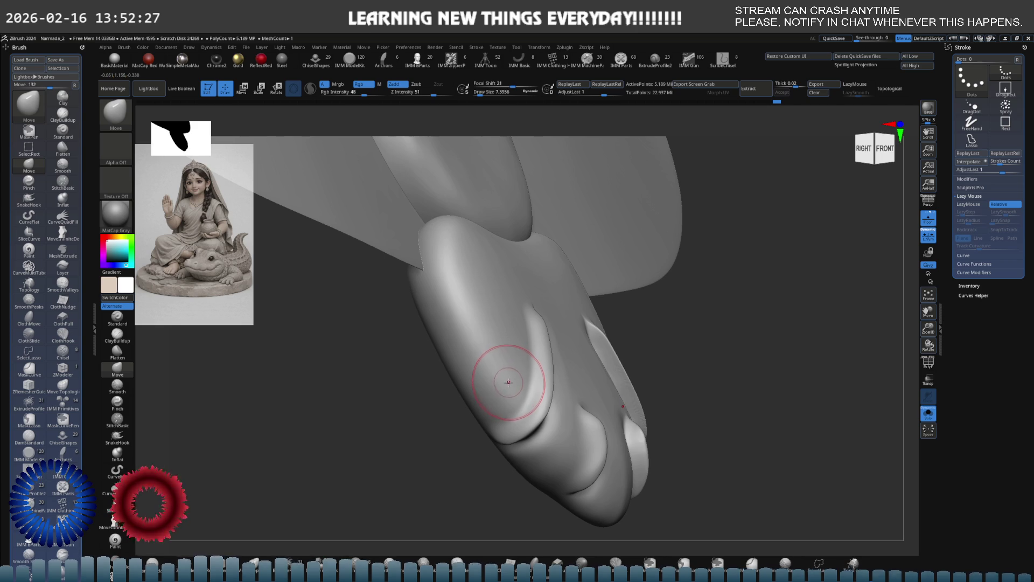
key("s")
left_click_drag(531, 415, 507, 416)
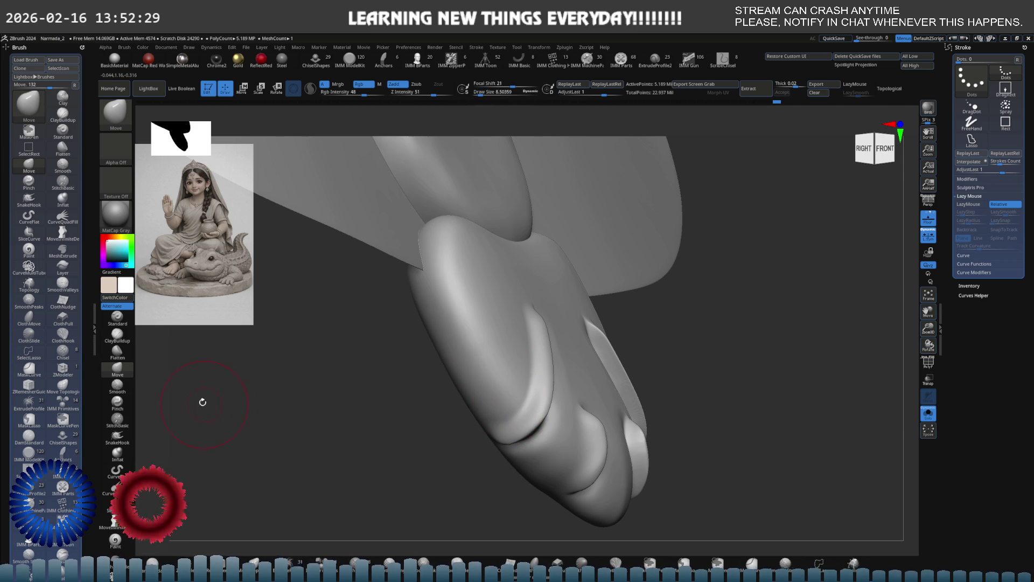
- Carve the front groove deeper and longer with the Standard brush, then smooth the slit area strongly
left_click(117, 320)
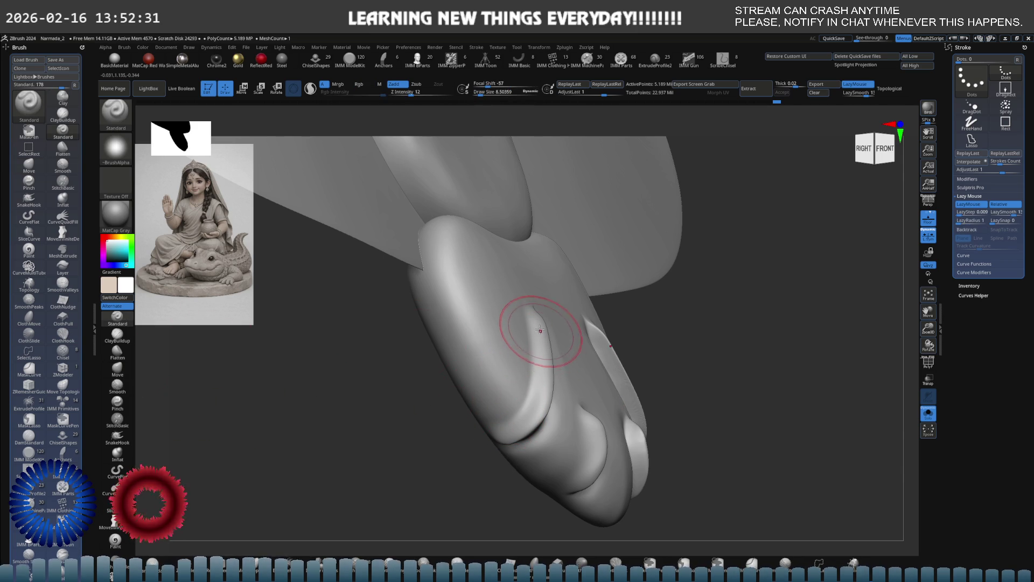
mouse_move(521, 362)
left_mouse_down()
mouse_move(531, 324)
mouse_move(524, 395)
mouse_move(531, 380)
mouse_move(507, 421)
left_mouse_up()
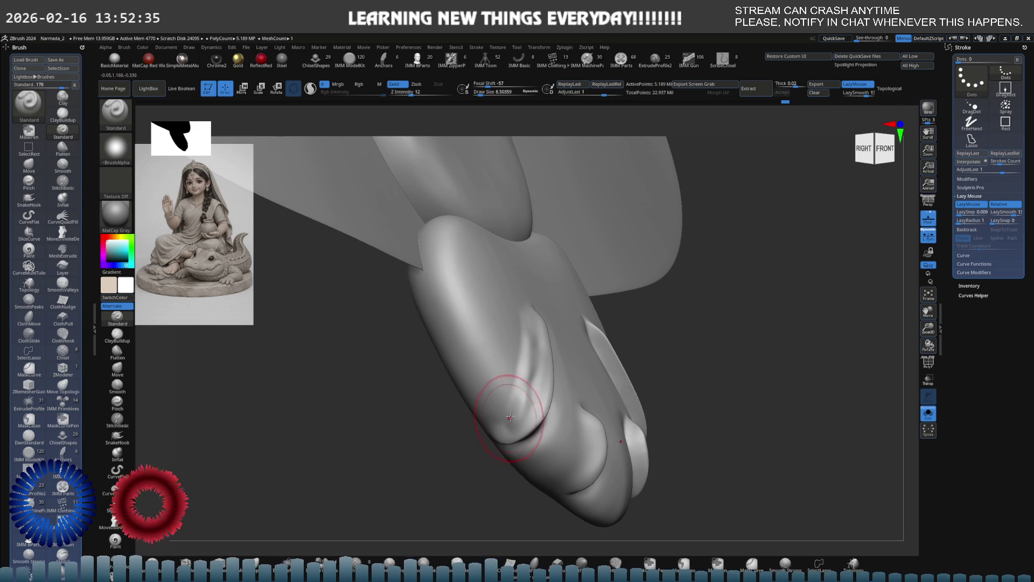
key("shift")
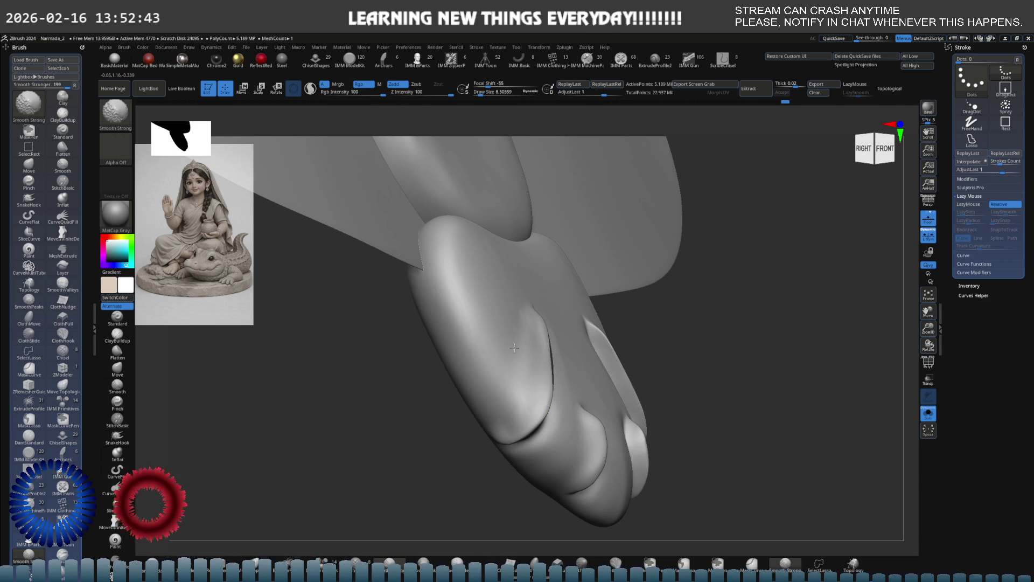
right_click_drag(496, 346, 483, 374)
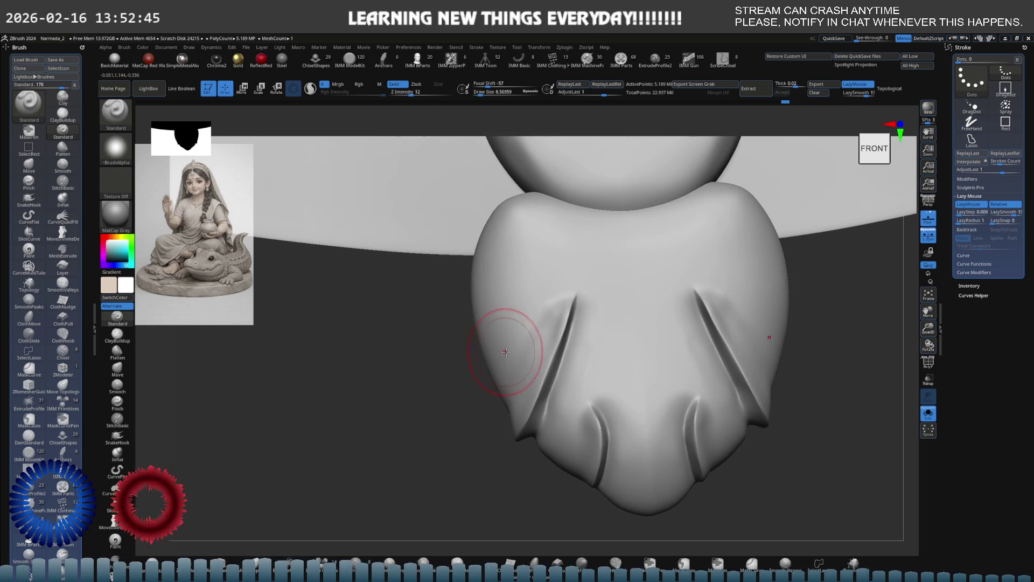
right_click_drag(492, 334, 526, 315)
mouse_move(565, 347)
left_mouse_down("shift")
mouse_move(539, 297)
mouse_move(566, 288)
left_mouse_up("shift")
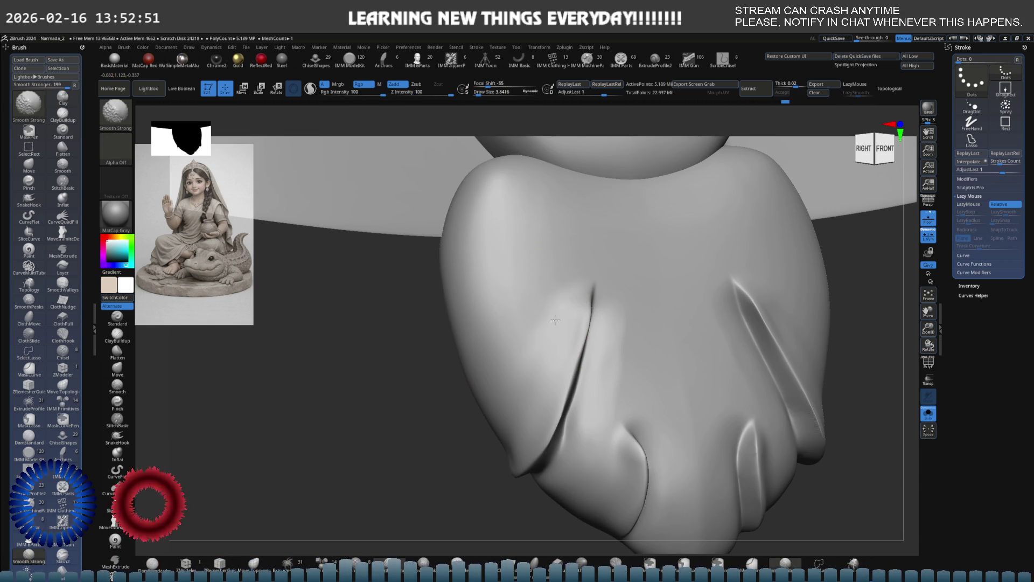
left_click_drag(543, 334, 552, 328, "shift")
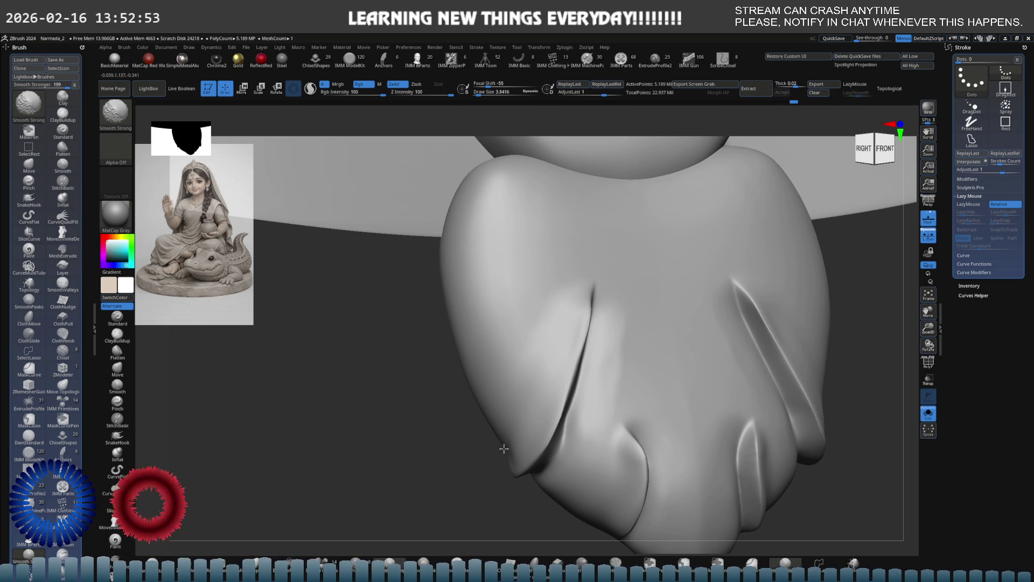
- Check the pendant from the side and front, then drop to a lower subdivision level
mouse_move(542, 374)
right_mouse_down()
mouse_move(570, 369)
mouse_move(504, 442)
right_mouse_up()
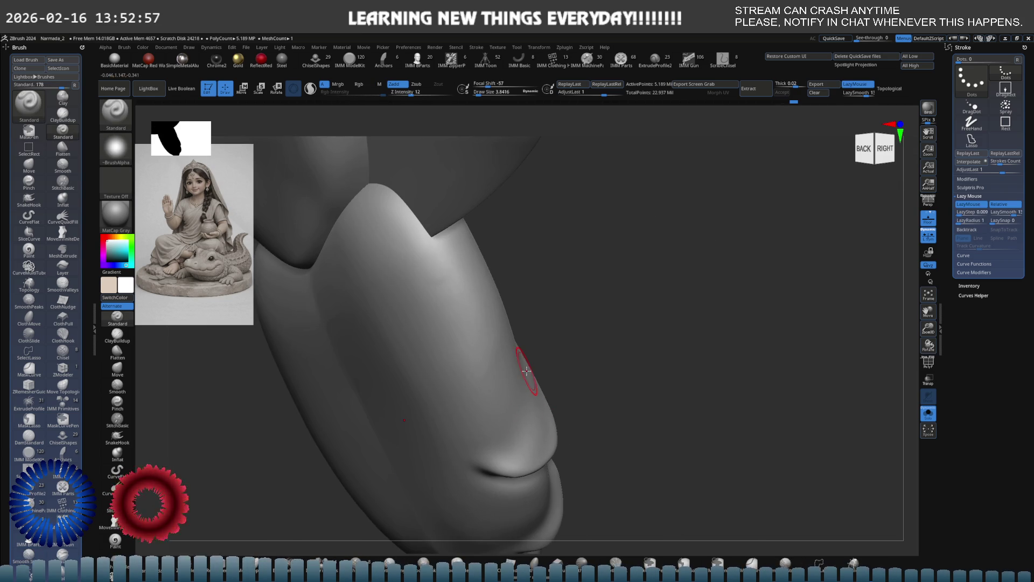
right_click_drag(520, 358, 542, 364)
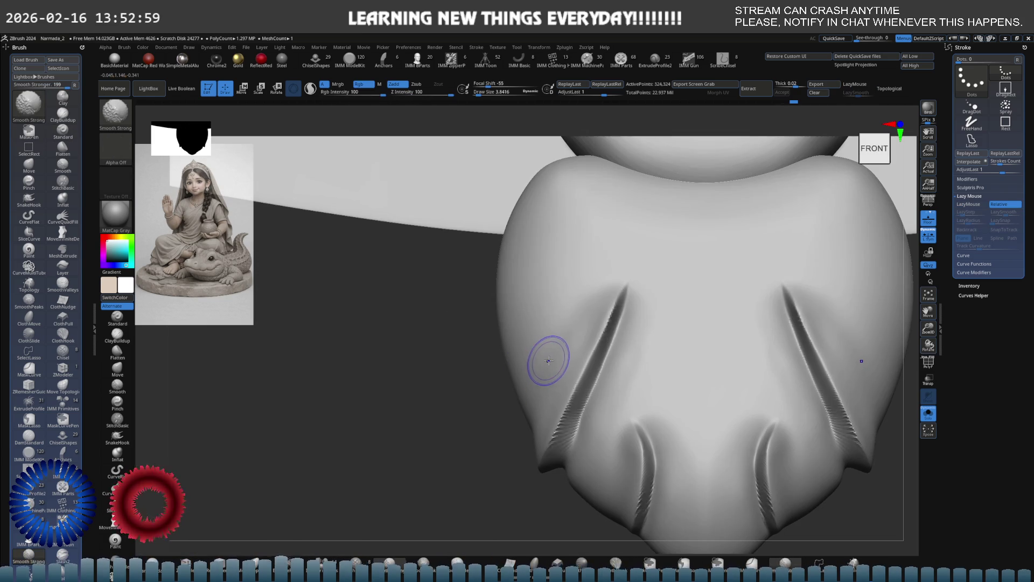
key("shift+d")
key("s")
- Reshape the lobes and creases at low subdivision with a smaller Move brush and Smooth
key("b")
key("m")
key("v")
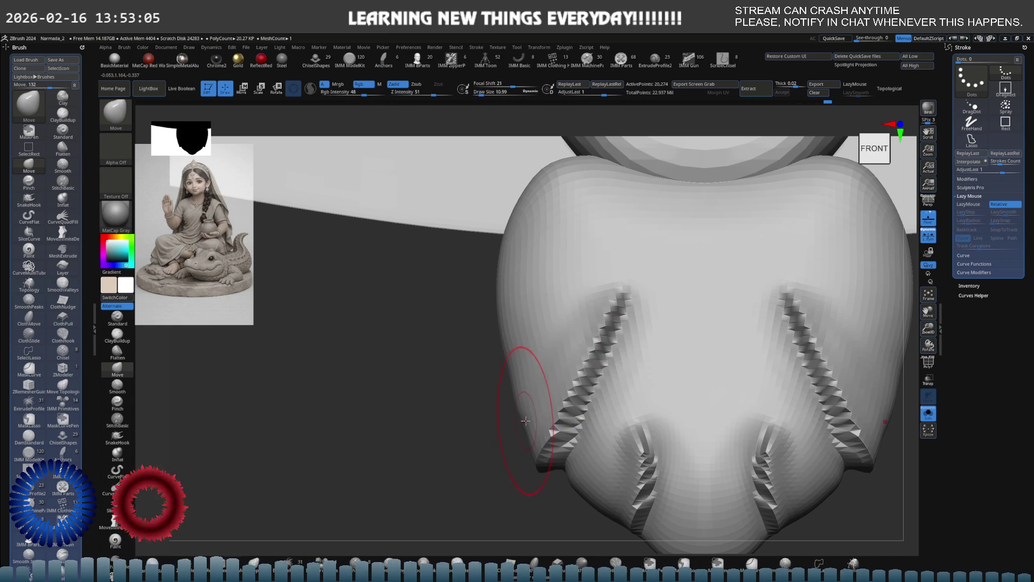
right_click_drag(526, 418, 538, 357)
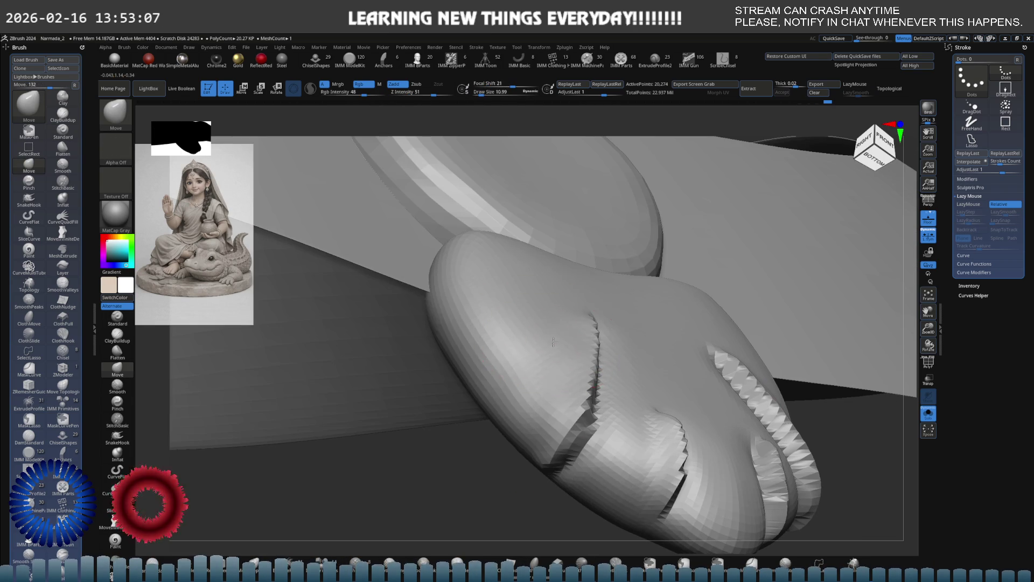
key("s")
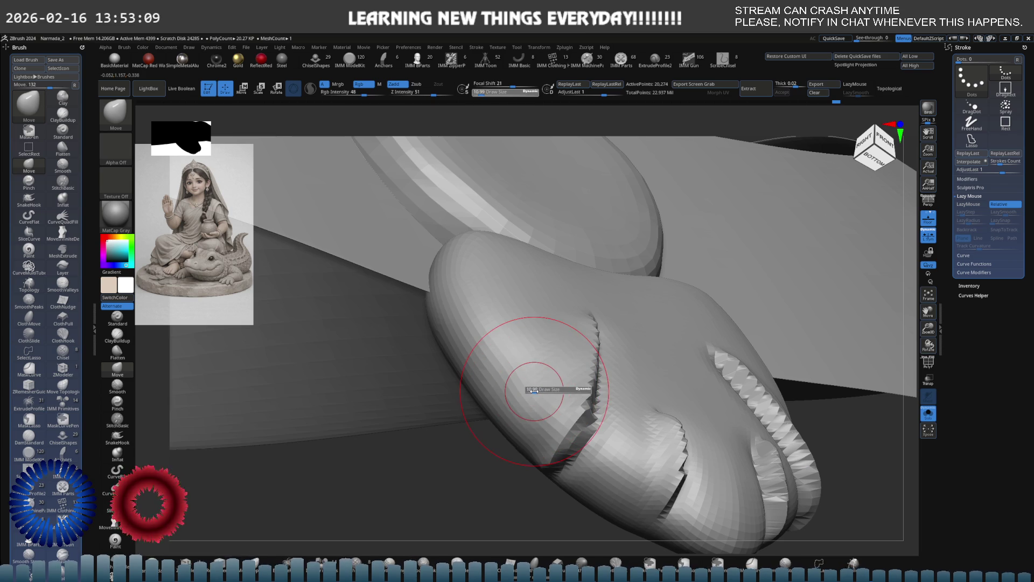
left_click(533, 390)
key("shift")
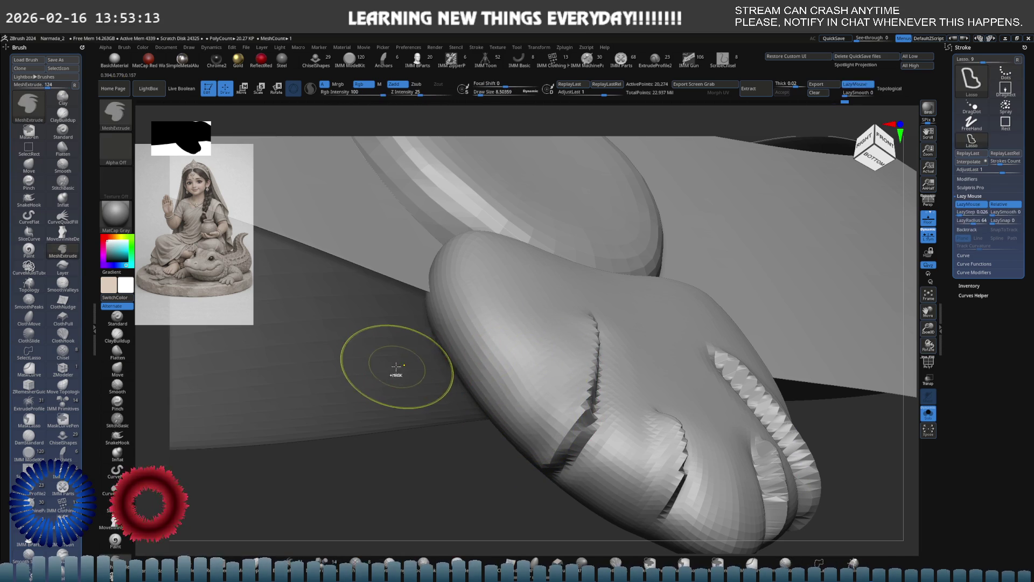
left_click(117, 370)
key("shift")
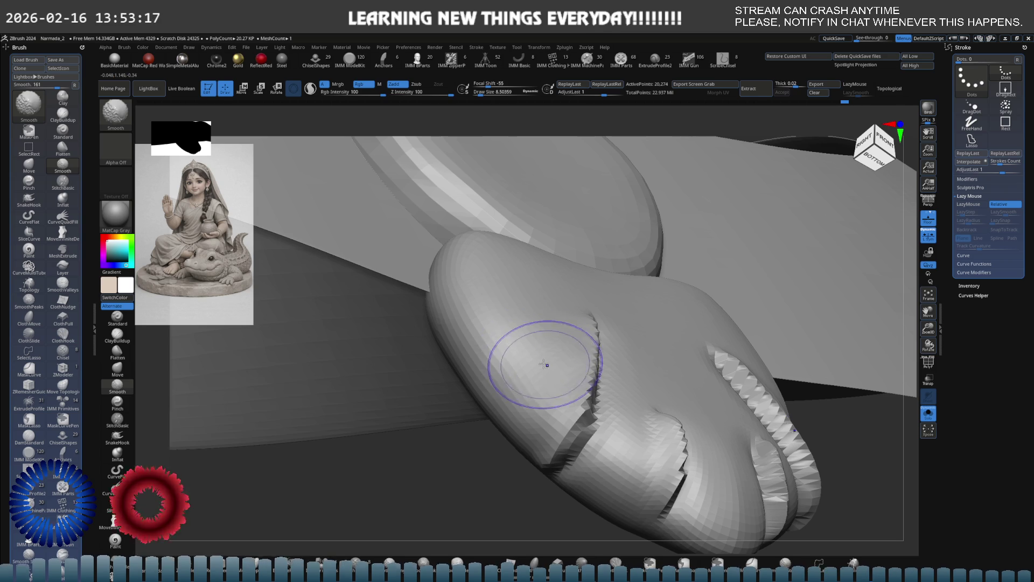
right_click_drag(535, 352, 525, 363, "shift")
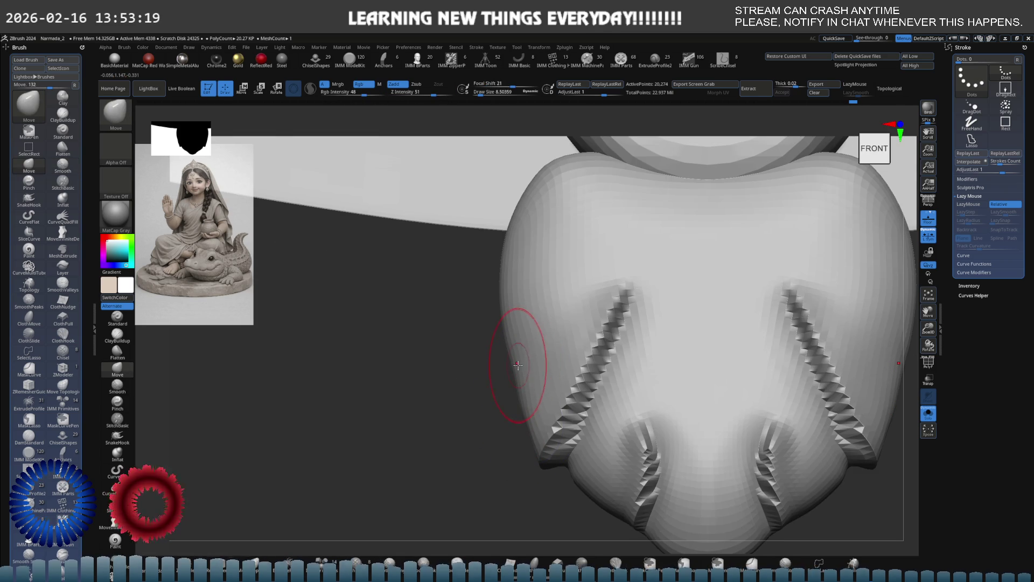
key("shift")
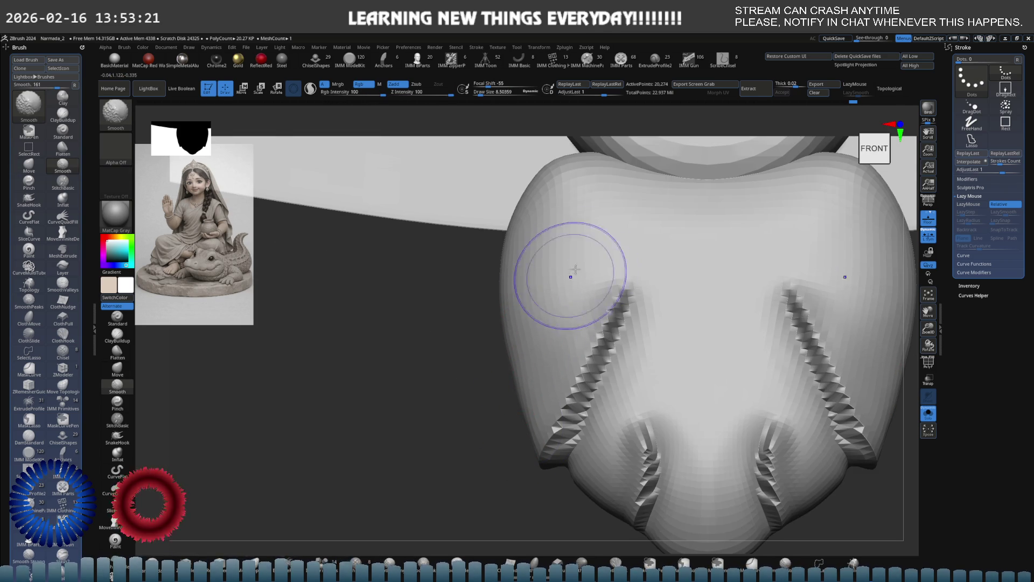
- Inspect the lower lobes from above and the front, then restore the highest subdivision level
right_click_drag(540, 335, 557, 288, "ctrl")
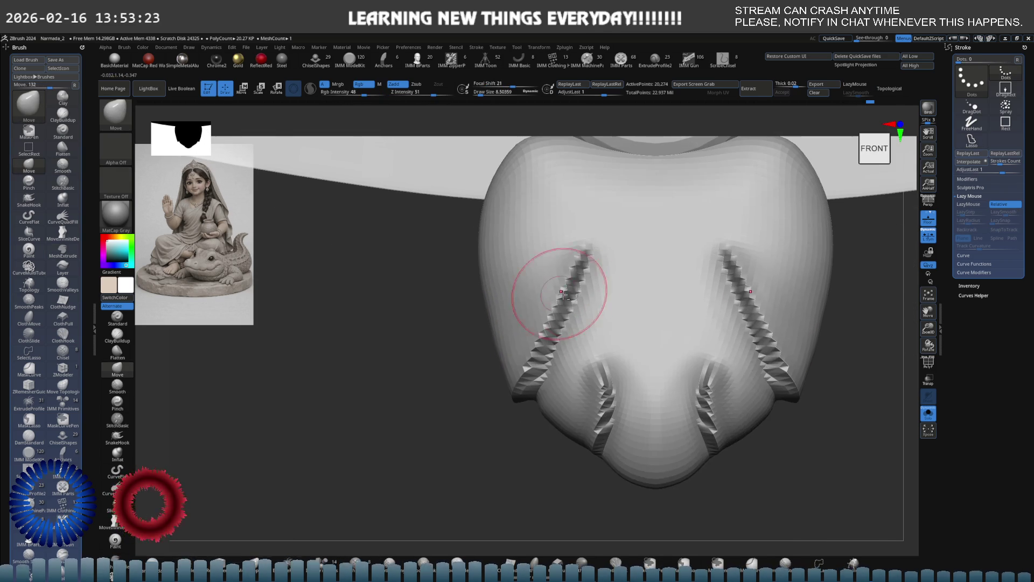
scroll(601, 372, "up", 2)
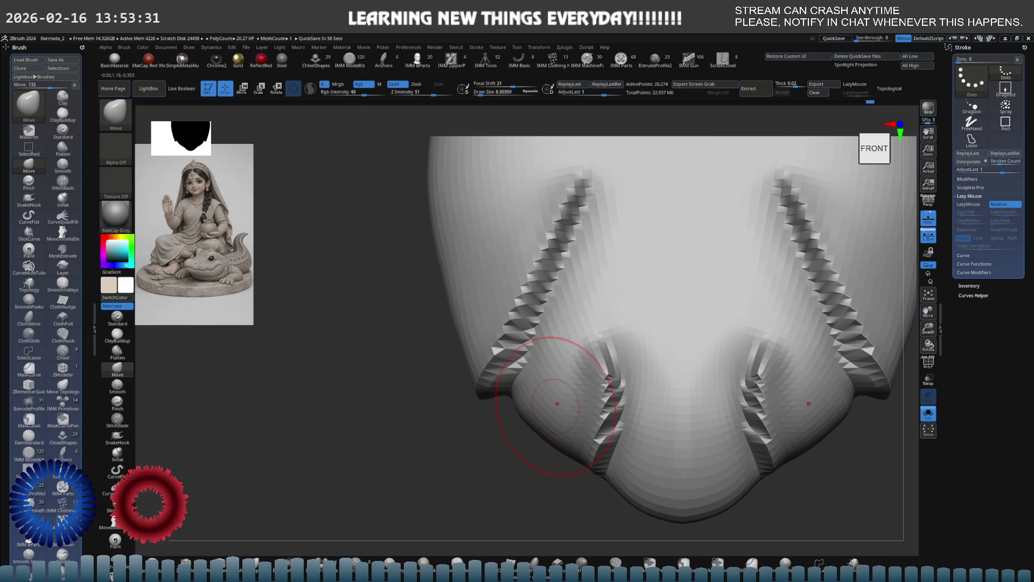
right_click_drag(658, 426, 605, 348)
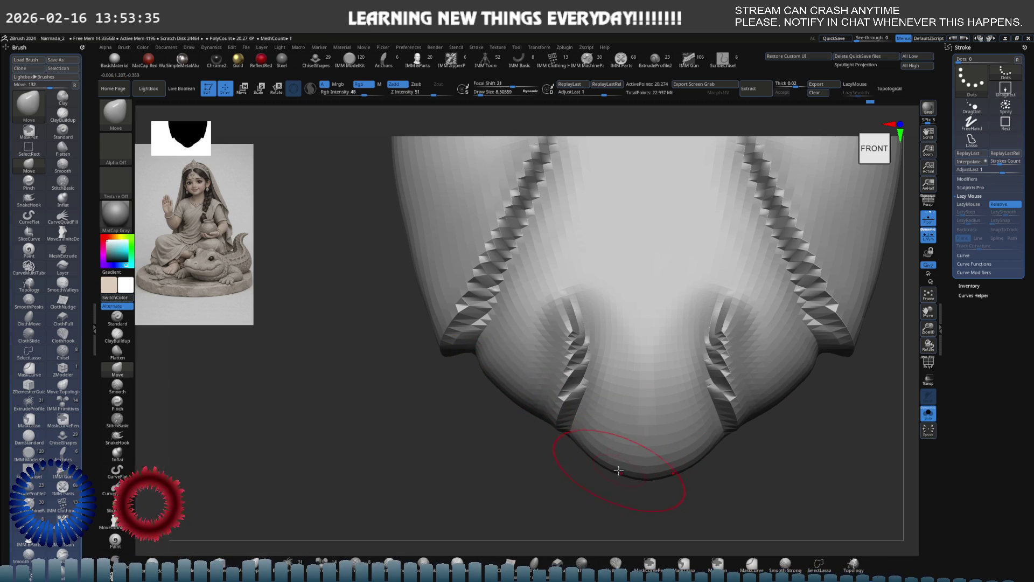
right_click_drag(620, 469, 751, 296)
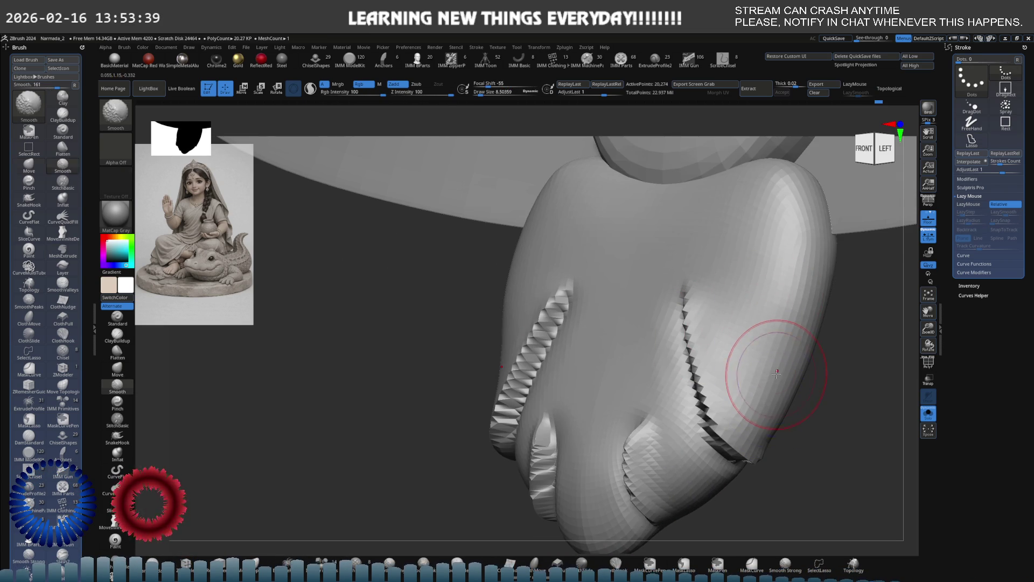
right_click_drag(806, 368, 593, 360, "shift")
key("ctrl+d")
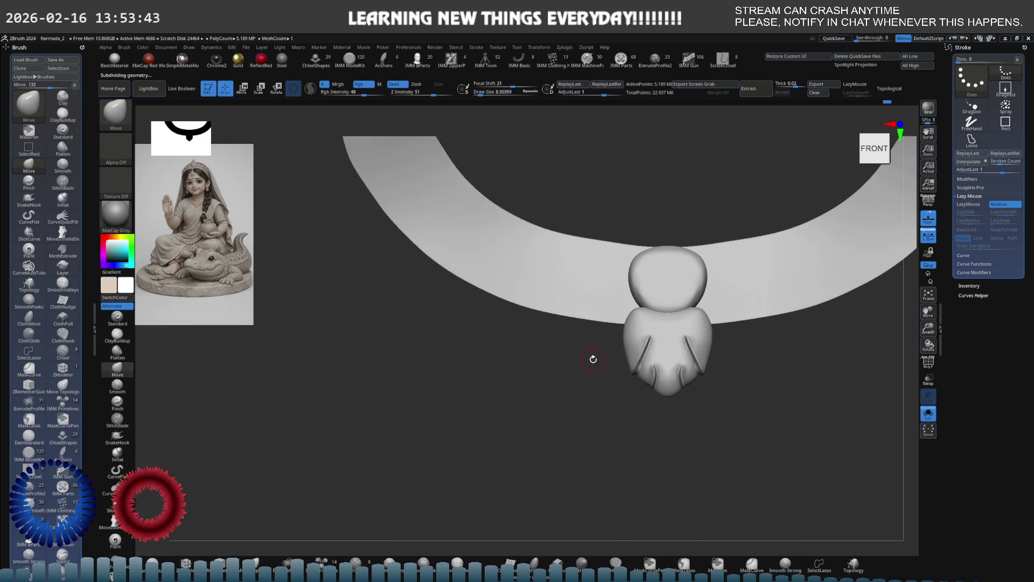
- Show the pendant on the figure's neckline, then return to the Move brush with the pendant framed up close
key("b")
key("m")
key("e")
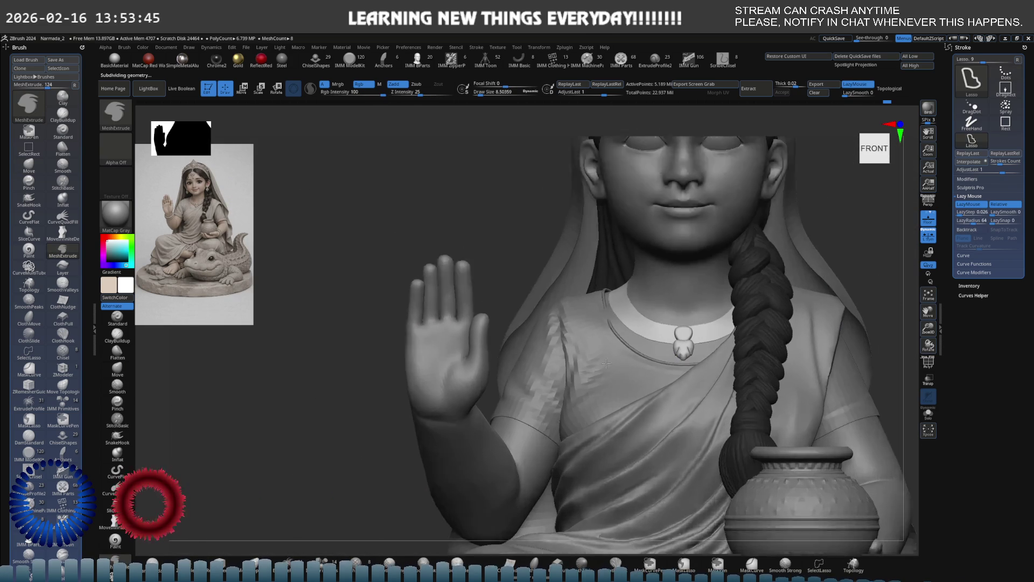
mouse_move(605, 364)
right_mouse_down("ctrl")
mouse_move(802, 351)
mouse_move(561, 368)
mouse_move(582, 354)
mouse_move(555, 351)
mouse_move(571, 392)
mouse_move(610, 412)
mouse_move(507, 386)
mouse_move(526, 380)
right_mouse_up("ctrl")
key("b")
key("m")
key("v")
key("s")
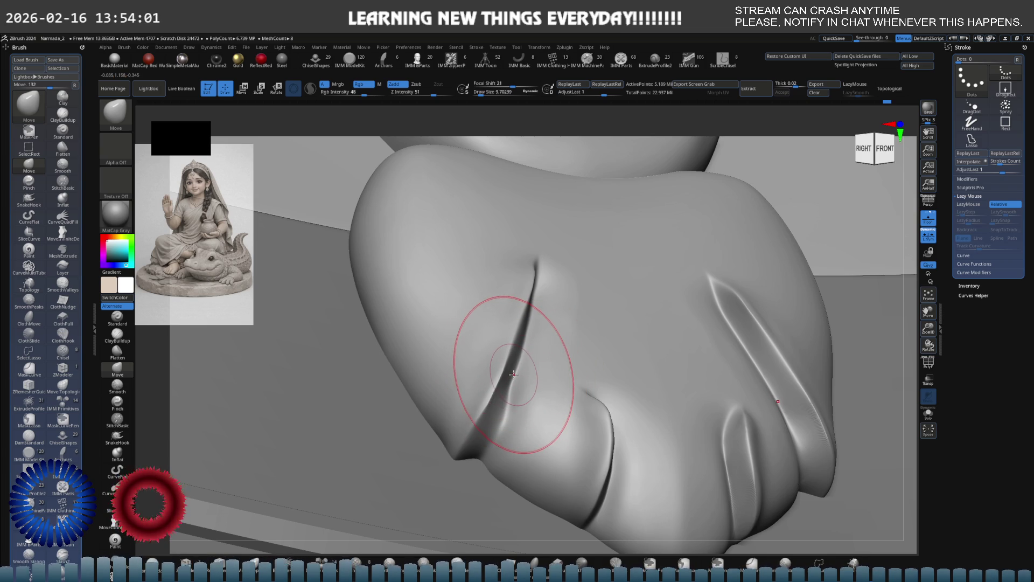
right_click_drag(512, 373, 514, 398)
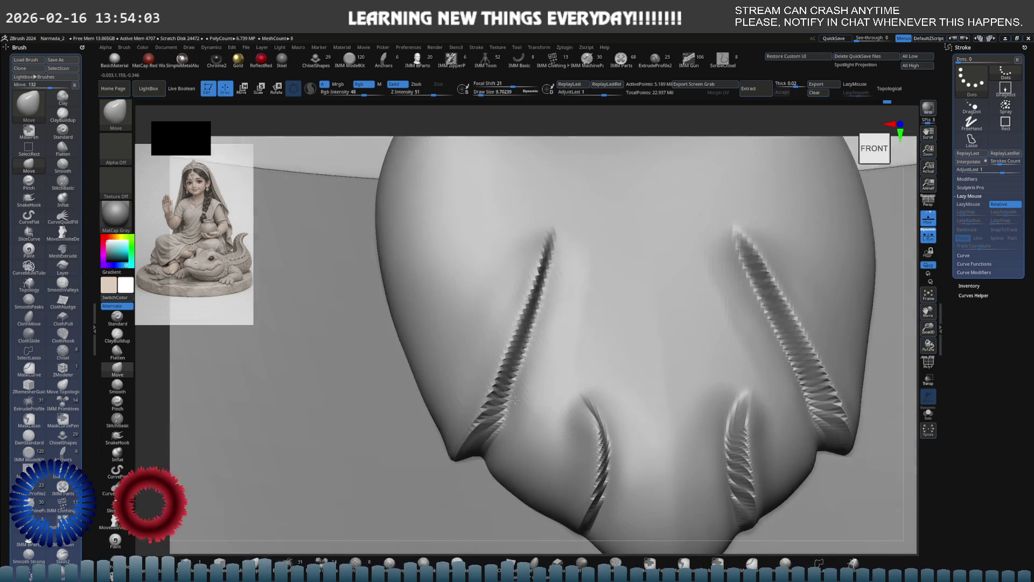
scroll(515, 398, "down", 3)
scroll(554, 335, "down", 3)
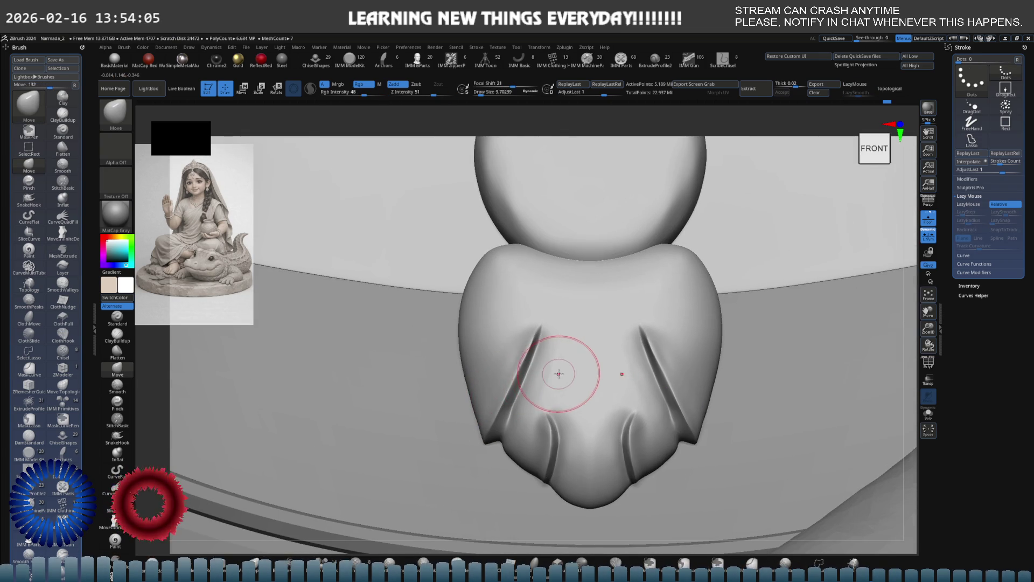
right_click_drag(558, 373, 558, 369)
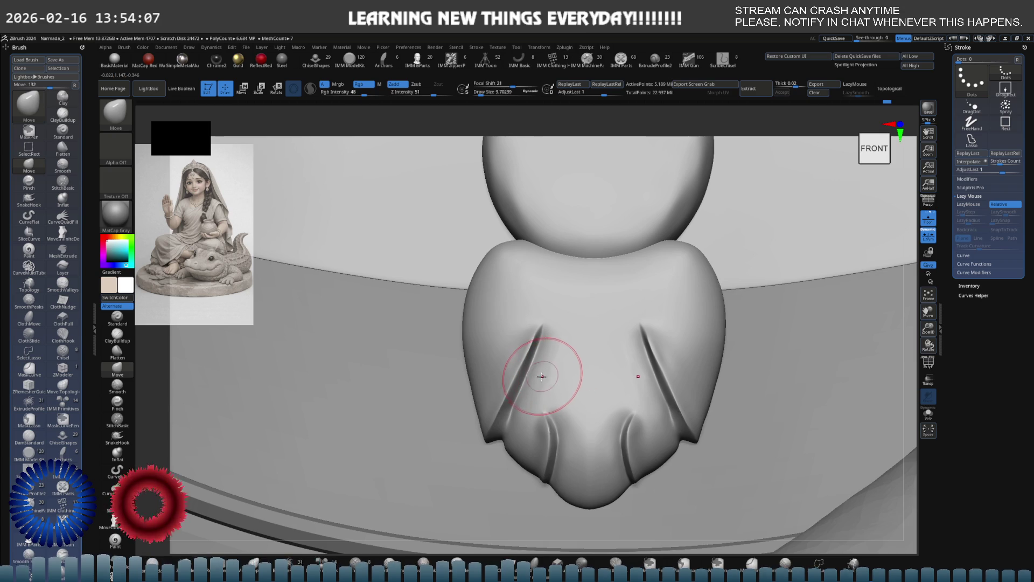
key("b")
key("m")
key("e")
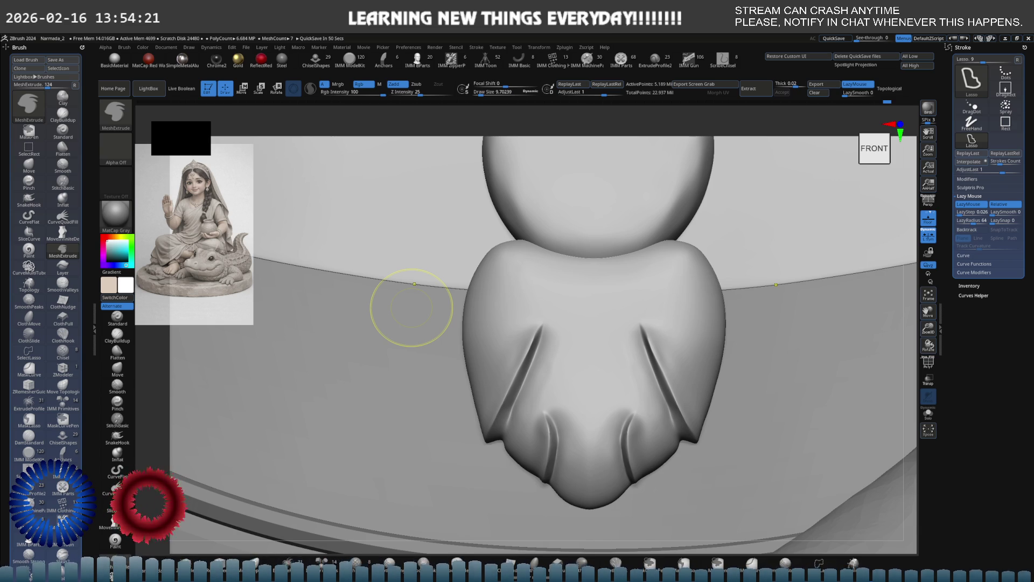
key("b")
key("m")
key("v")
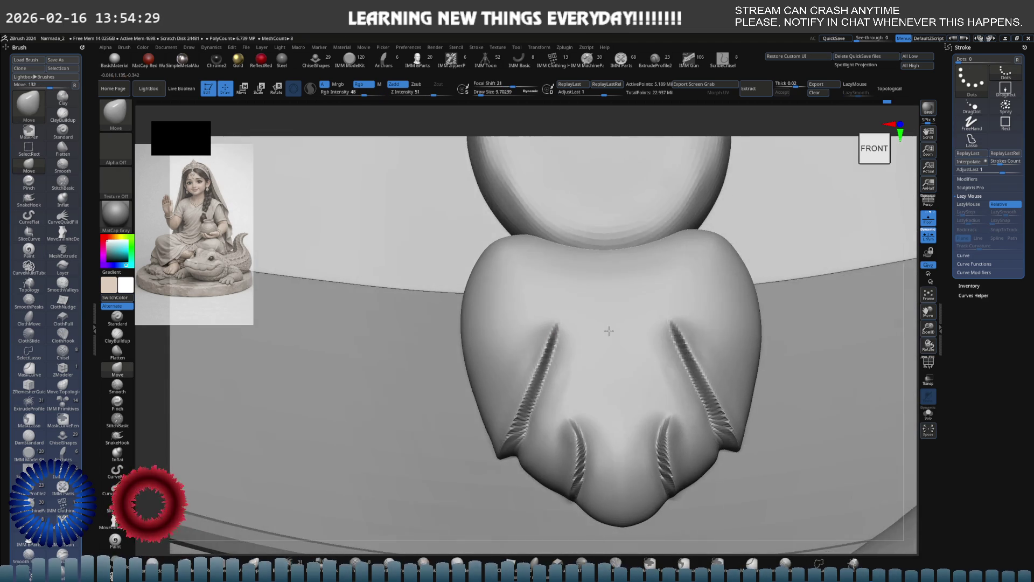
key("ctrl+z")
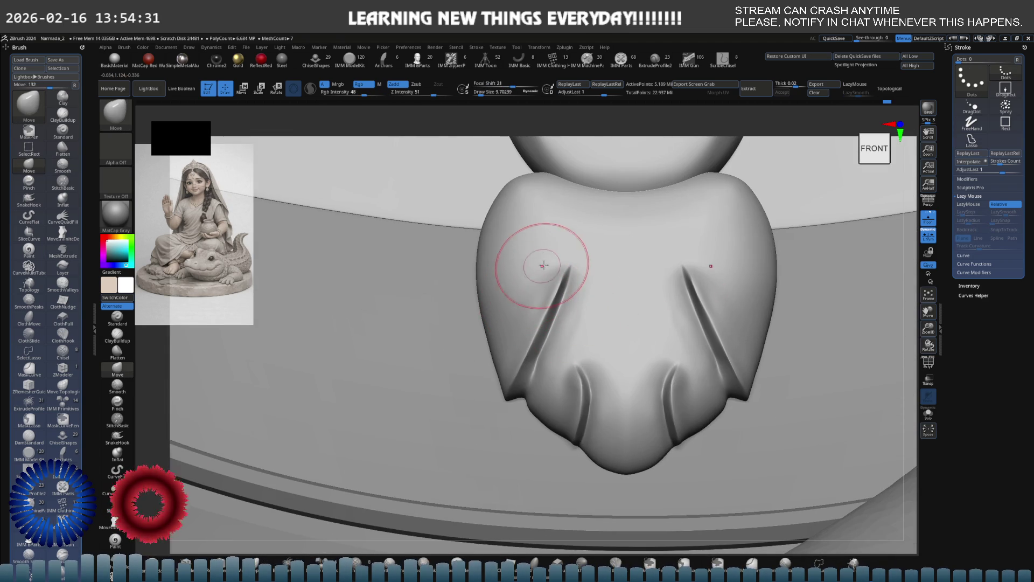
- Toggle the subdivision level and smooth the left grooves softer
key("ctrl+shift+z")
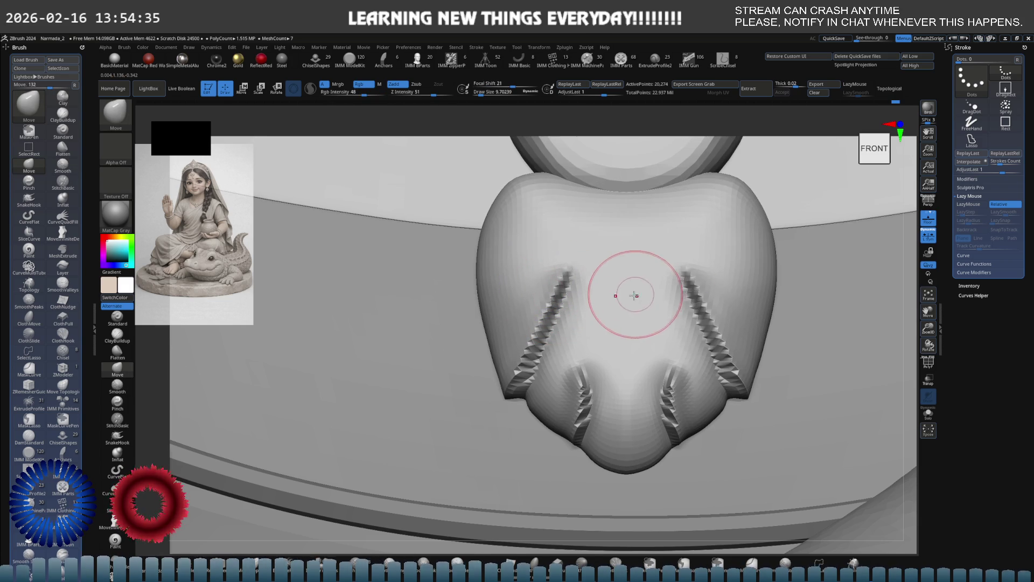
key("d")
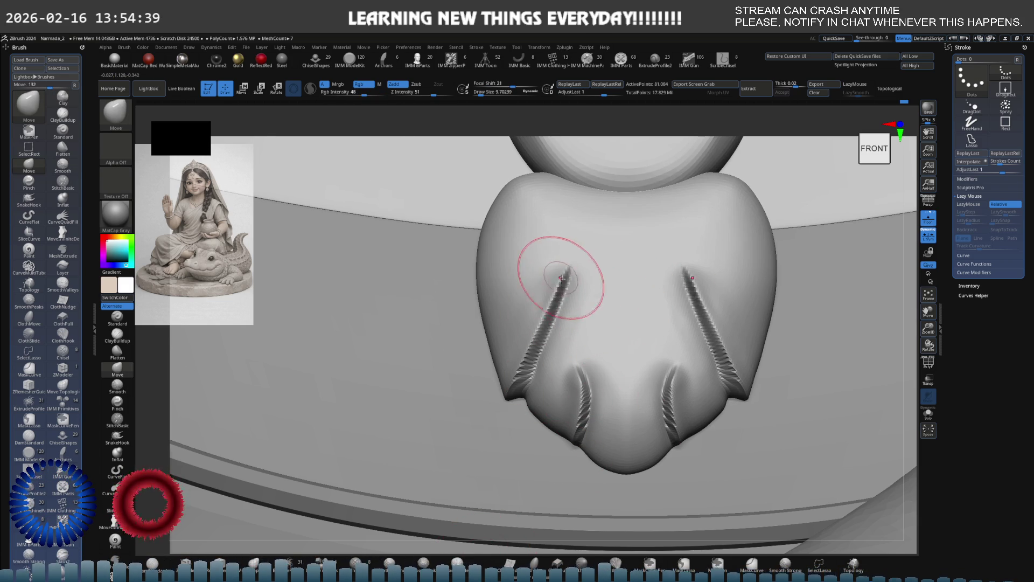
mouse_move(554, 294)
left_mouse_down("shift")
mouse_move(516, 386)
mouse_move(588, 387)
mouse_move(572, 438)
mouse_move(554, 427)
mouse_move(554, 346)
mouse_move(566, 369)
left_mouse_up("shift")
mouse_move(578, 251)
left_mouse_down("shift")
mouse_move(536, 316)
mouse_move(526, 415)
mouse_move(582, 421)
mouse_move(626, 354)
left_mouse_up("shift")
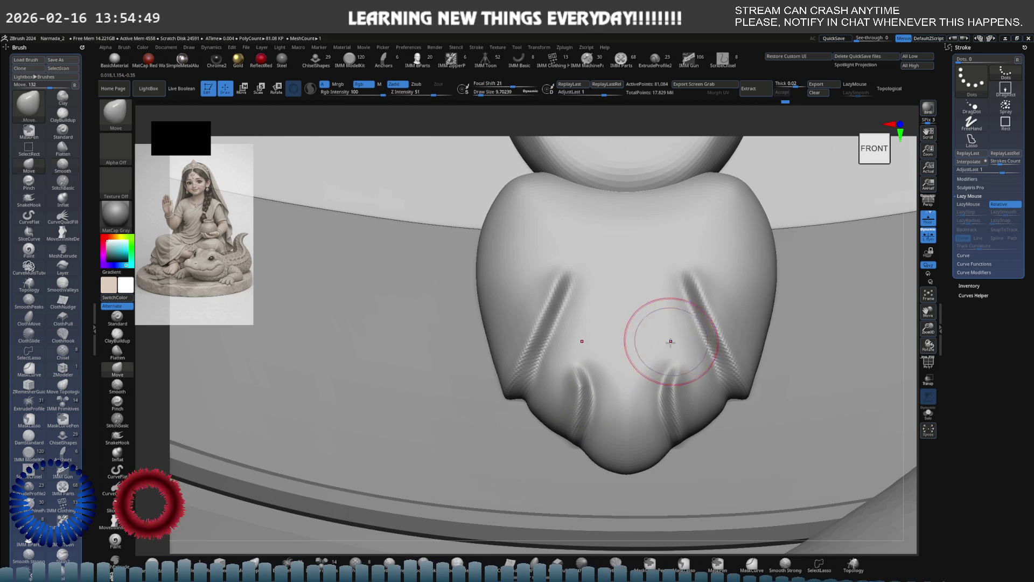
mouse_move(704, 323)
right_mouse_down()
mouse_move(577, 341)
mouse_move(715, 319)
right_mouse_up()
scroll(626, 344, "up", 3)
- Cut the left groove sharper and deeper with DamStandard, then review it from the side with ClayBuildup ready
key("b")
key("d")
key("s")
left_click_drag(623, 312, 636, 256)
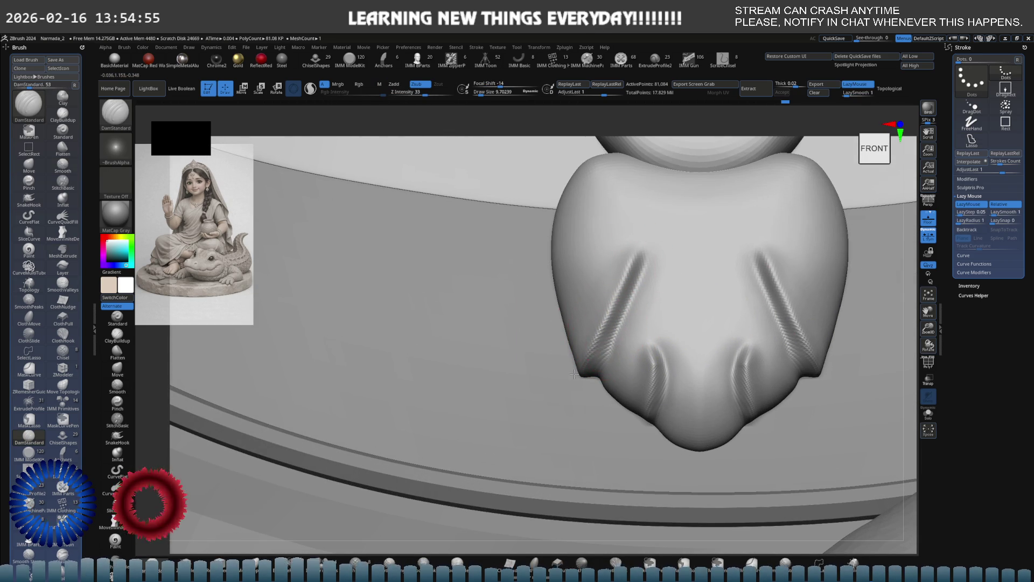
key("s")
key("b")
key("c")
key("b")
mouse_move(554, 253)
left_mouse_down()
mouse_move(596, 275)
mouse_move(570, 329)
left_mouse_up()
scroll(594, 273, "down", 3)
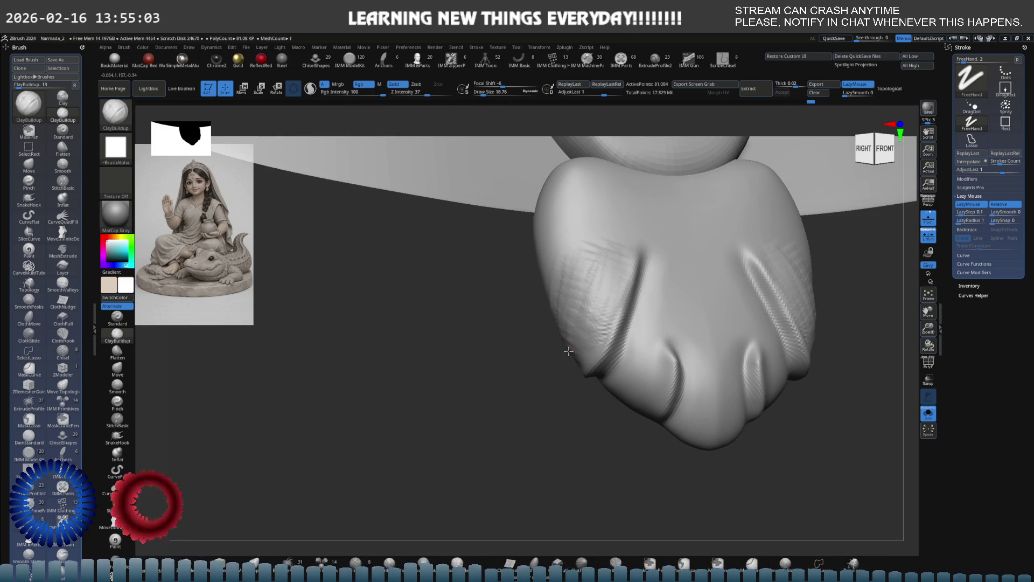
left_click_drag(565, 317, 578, 360)
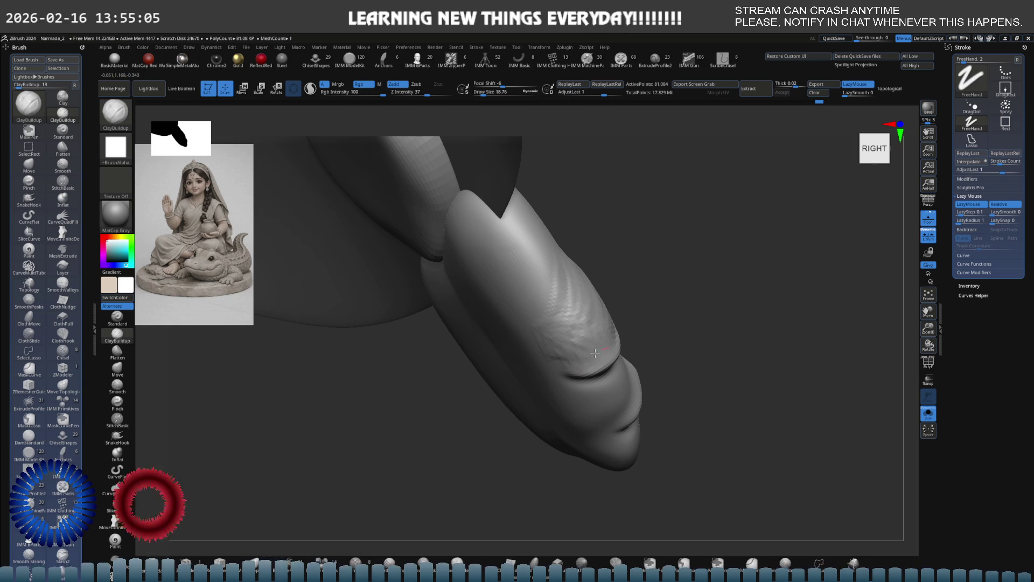
right_click_drag(568, 320, 566, 305, "shift")
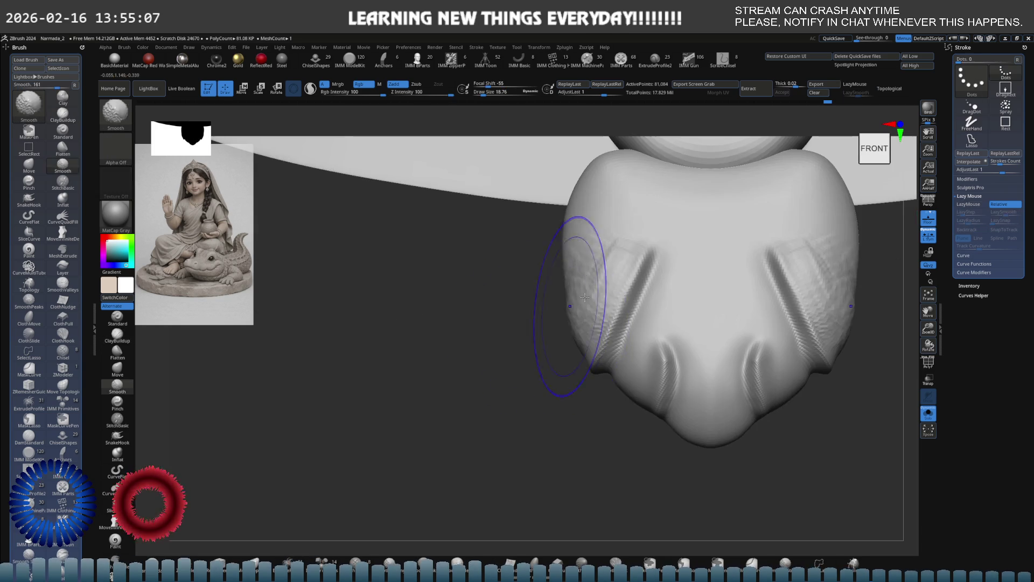
key("shift")
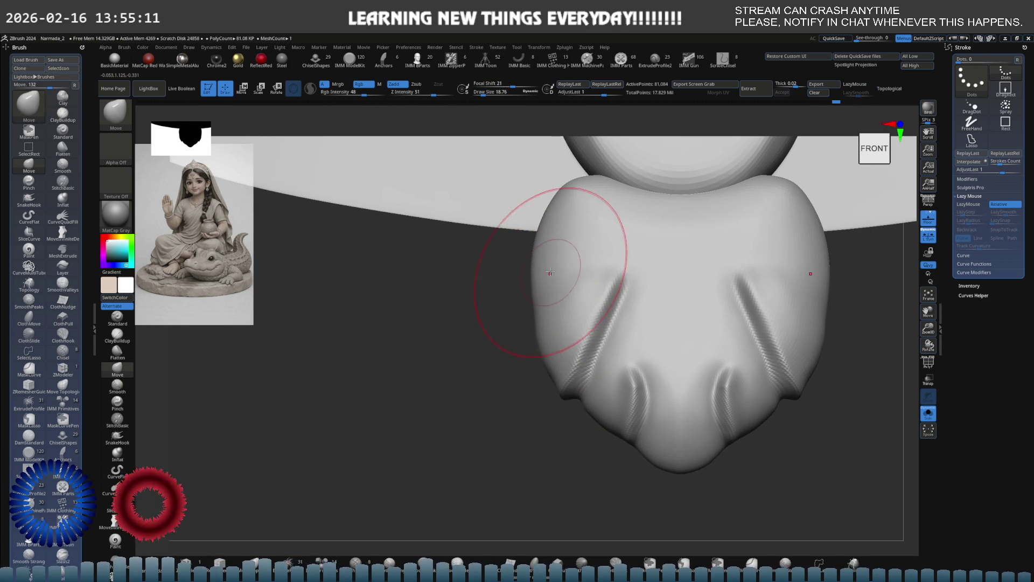
scroll(549, 273, "up", 1)
scroll(526, 255, "up", 1)
scroll(571, 313, "up", 1)
- Push the crease into a new shape and deepen both creases symmetrically with DamStandard, then smooth
left_click_drag(571, 313, 627, 305)
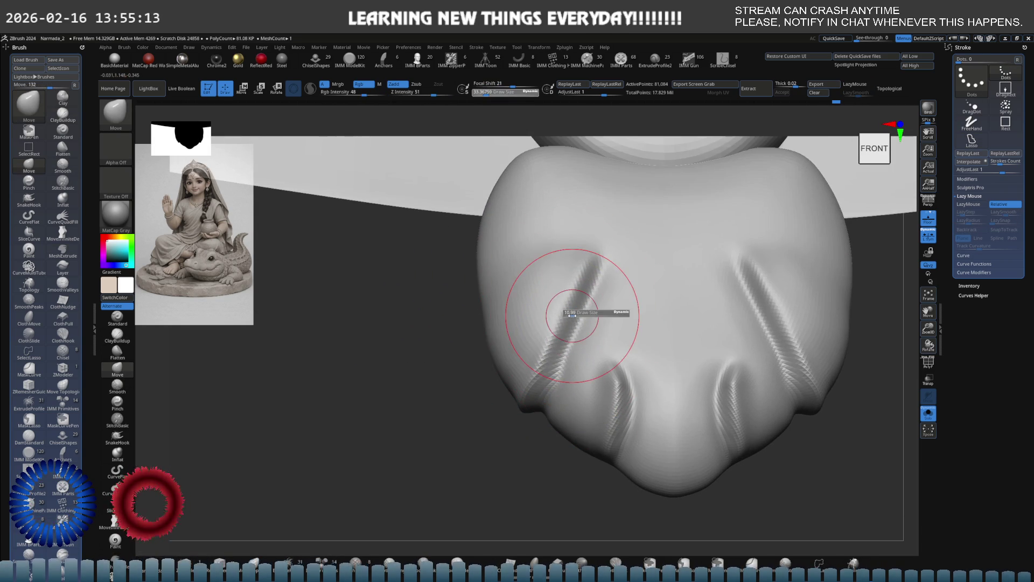
right_click_drag(554, 335, 554, 277)
key("b")
key("d")
key("s")
left_click_drag(553, 279, 522, 331)
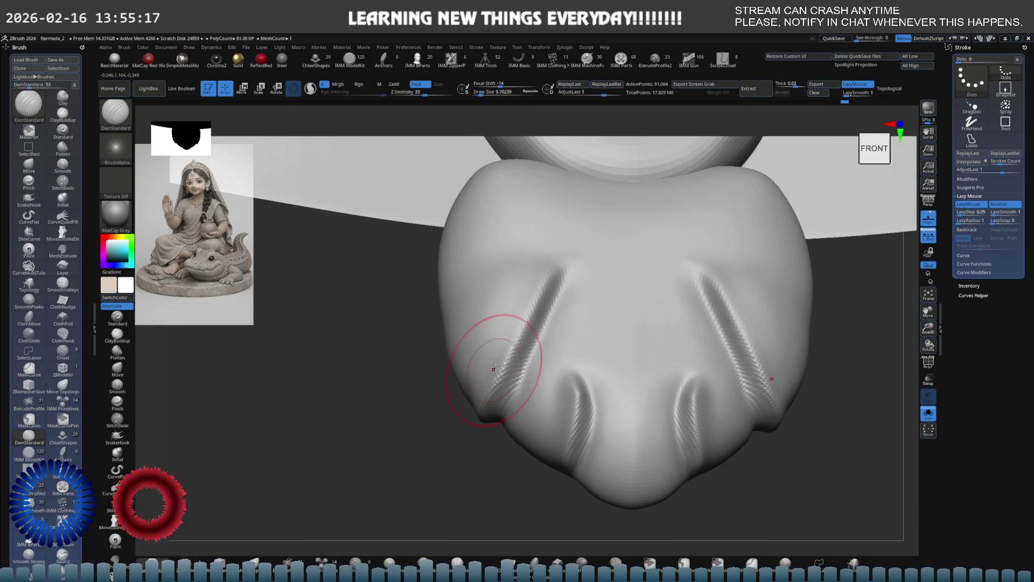
key("shift")
right_click_drag(487, 304, 485, 307, "shift")
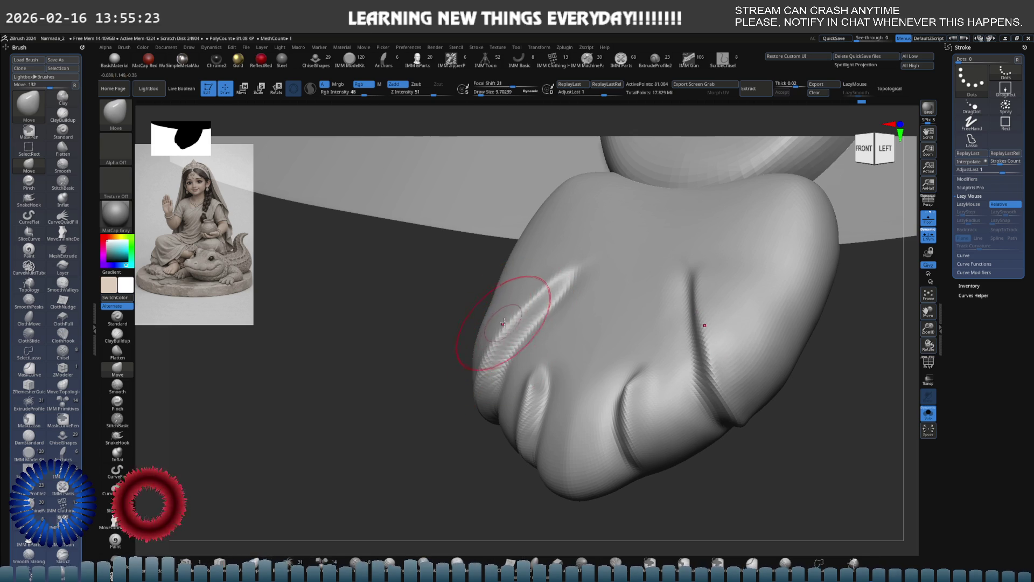
right_click_drag(502, 323, 550, 324, "shift")
- Resize the brush, sculpt and smooth the lower-left groove and its mirror, then add small ClayBuildup details
key("space")
key("s")
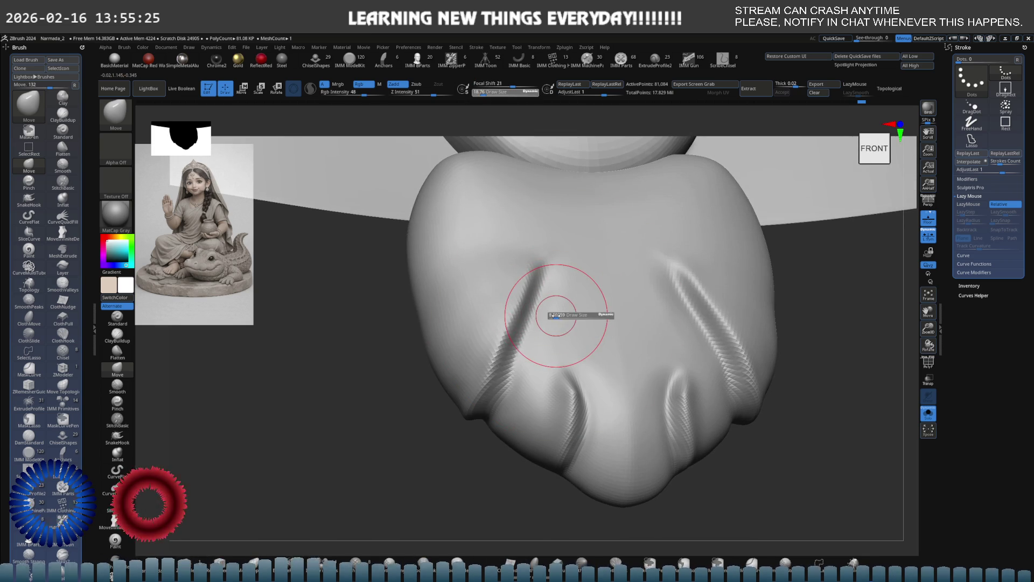
right_click_drag(520, 369, 512, 386)
mouse_move(512, 387)
left_mouse_down()
mouse_move(552, 410)
mouse_move(531, 416)
left_mouse_up()
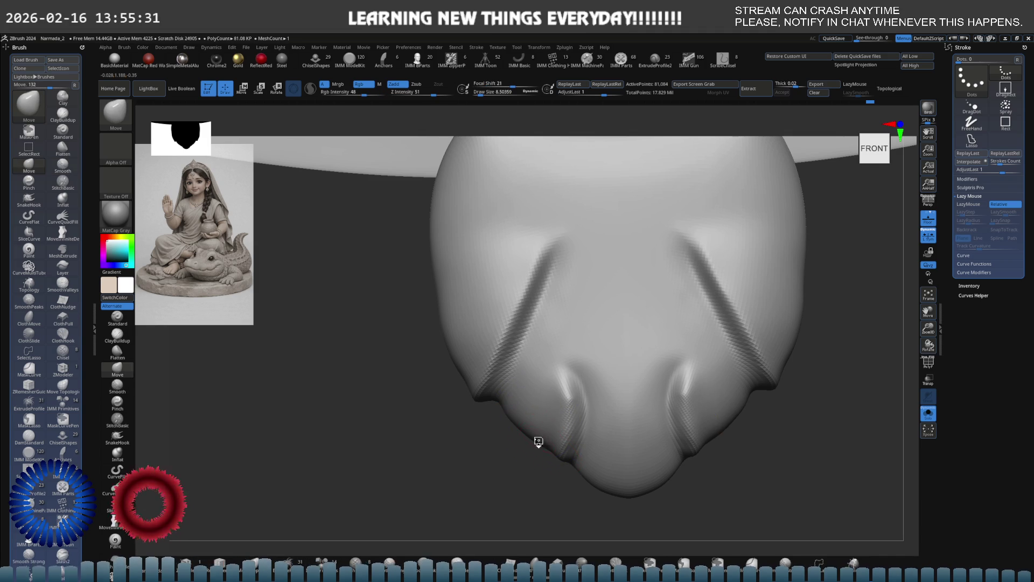
mouse_move(537, 440)
right_mouse_down()
mouse_move(566, 374)
mouse_move(554, 358)
mouse_move(555, 381)
right_mouse_up()
key("b")
key("c")
key("b")
mouse_move(555, 381)
left_mouse_down()
mouse_move(545, 400)
mouse_move(559, 365)
left_mouse_up()
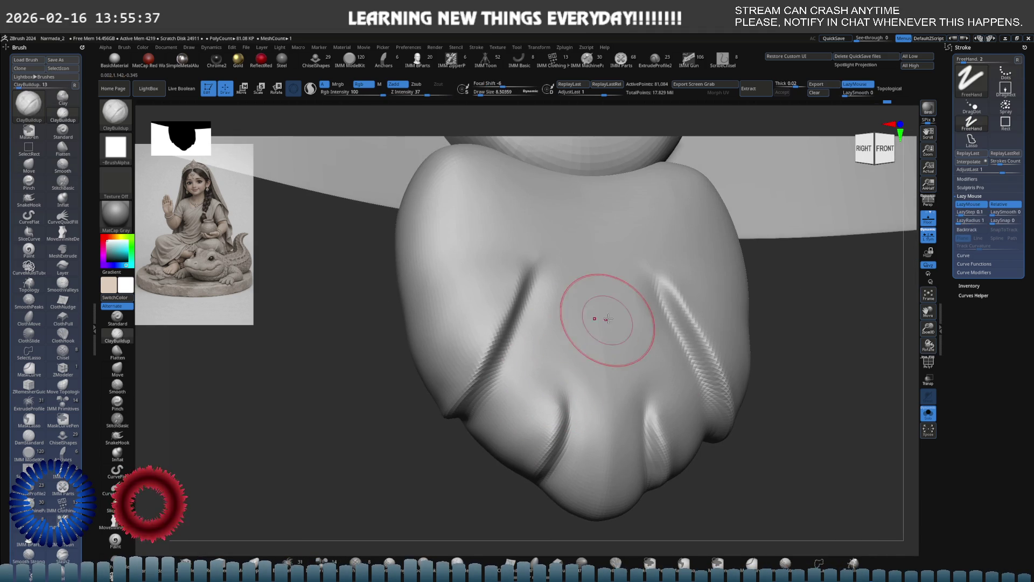
right_click_drag(596, 312, 589, 347, "shift")
key("s")
left_click_drag(449, 284, 429, 271)
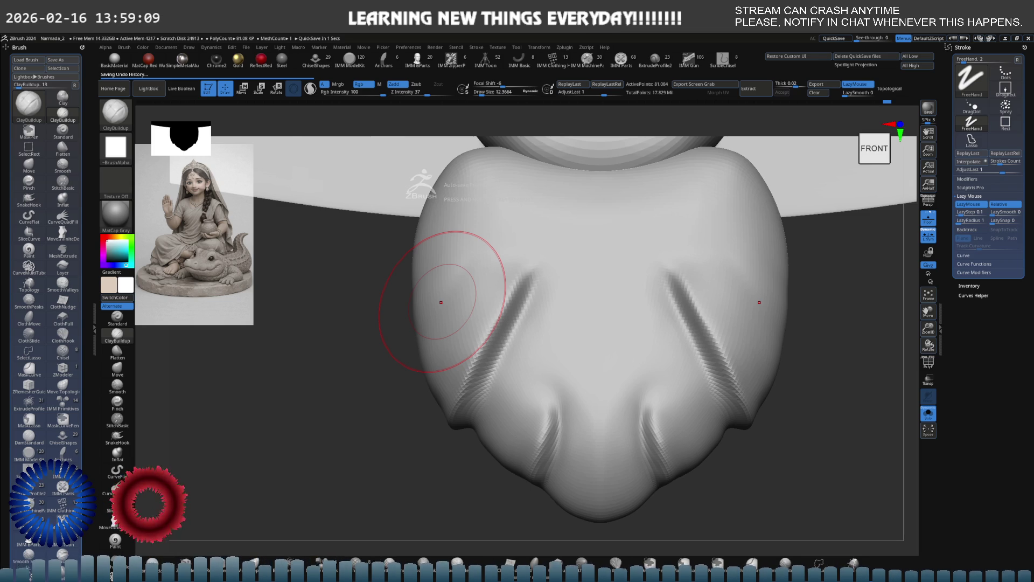
- Swap between MeshExtrude and ClayBuildup and zoom out to frame the whole V-shaped necklace with its pendant
key("b")
key("m")
key("e")
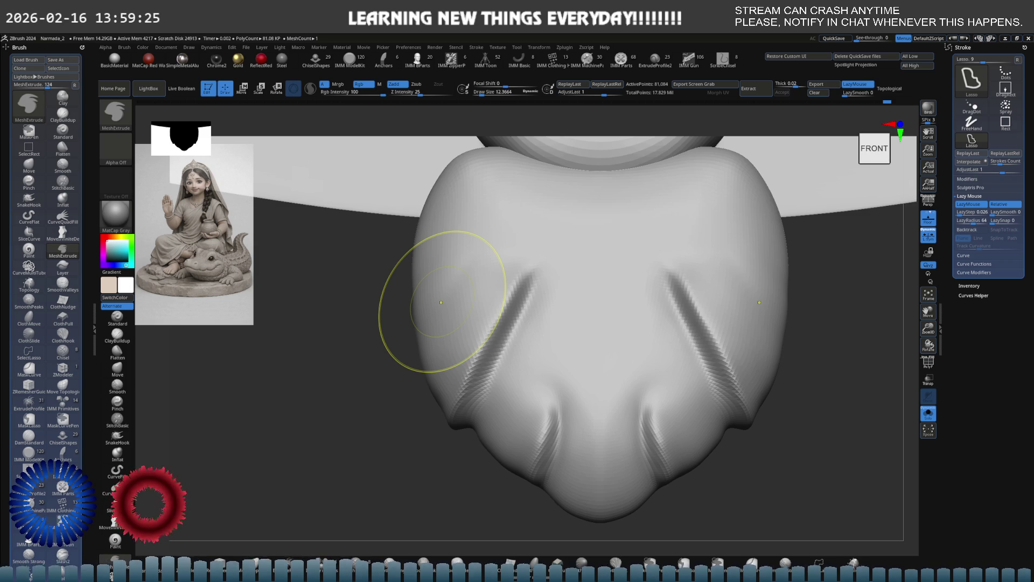
key("b")
key("c")
key("b")
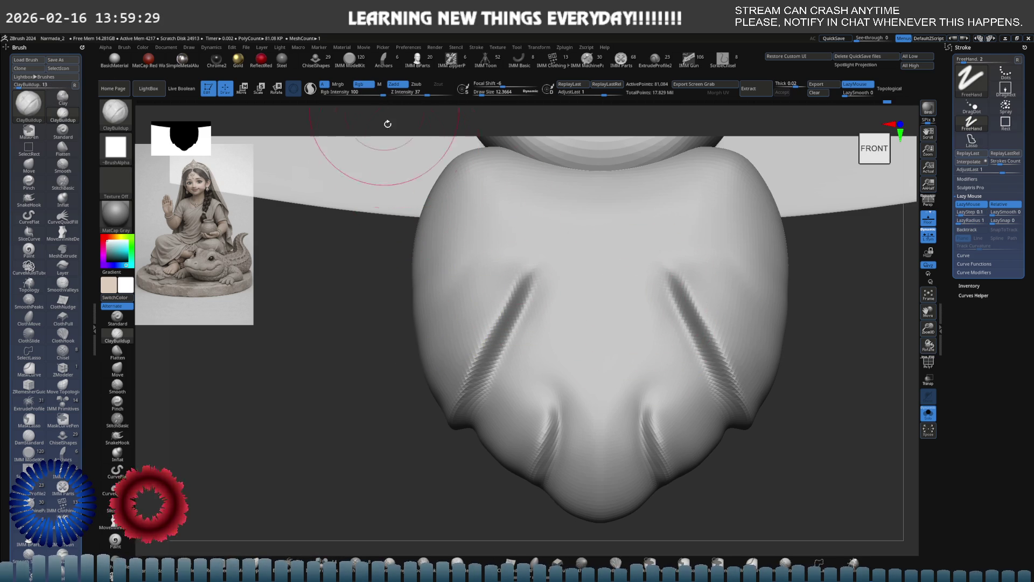
left_click_drag(600, 278, 481, 314)
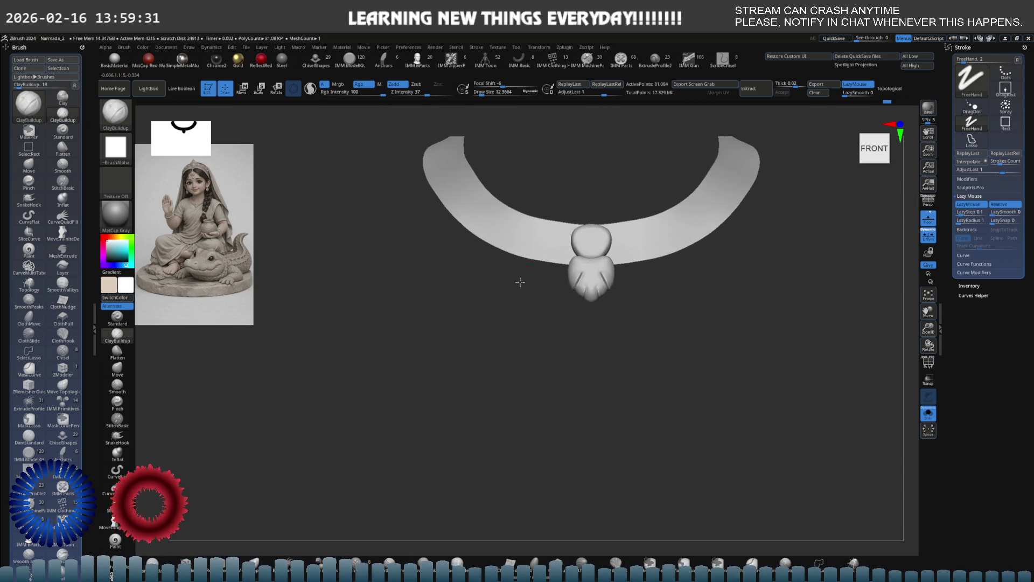
- Turn Solo off, select the pot subtool, and isolate it with Solo again
key("shift+ctrl+s")
scroll(577, 294, "down", 3)
scroll(570, 307, "down", 3)
scroll(569, 306, "down", 2)
left_click(628, 394, "alt")
scroll(628, 395, "up", 2)
scroll(627, 394, "up", 3)
scroll(617, 330, "up", 2)
key("b")
key("m")
key("e")
key("shift+ctrl+s")
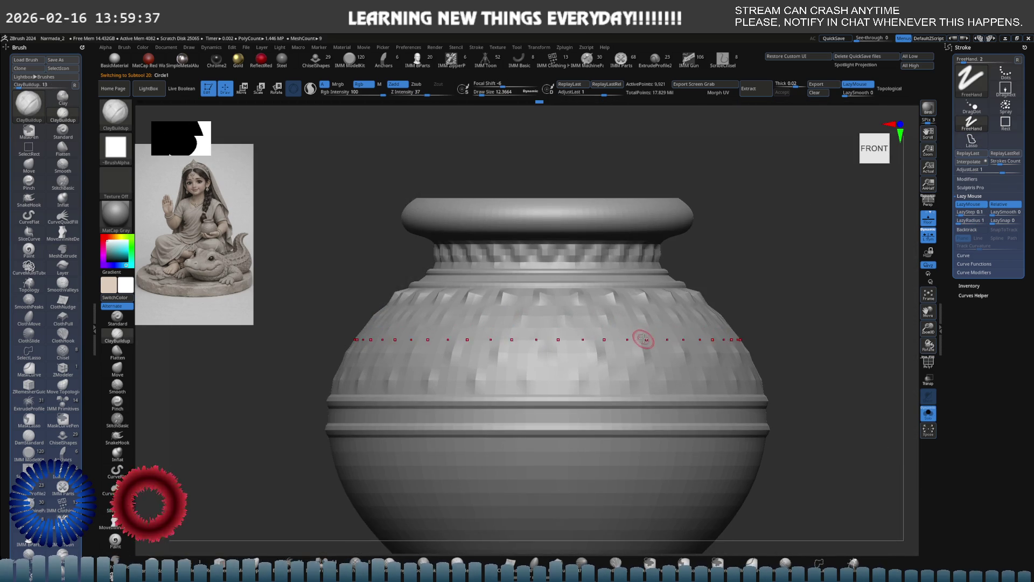
scroll(630, 329, "down", 1)
- Return to the ClayBuildup brush and view the pot's rim from above
key("d")
key("d")
scroll(631, 329, "down", 2)
key("b")
key("c")
key("b")
mouse_move(264, 455)
left_mouse_down()
mouse_move(462, 385)
mouse_move(474, 360)
left_mouse_up()
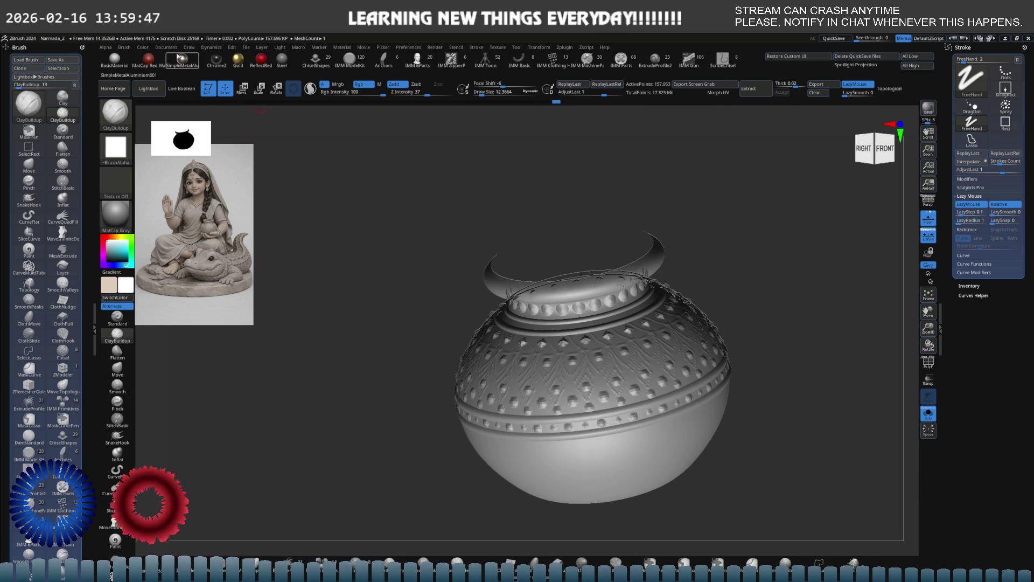
- Expand the Tool palette and lay the row of leaf motifs along the pot's shoulder curve
left_click(19, 47)
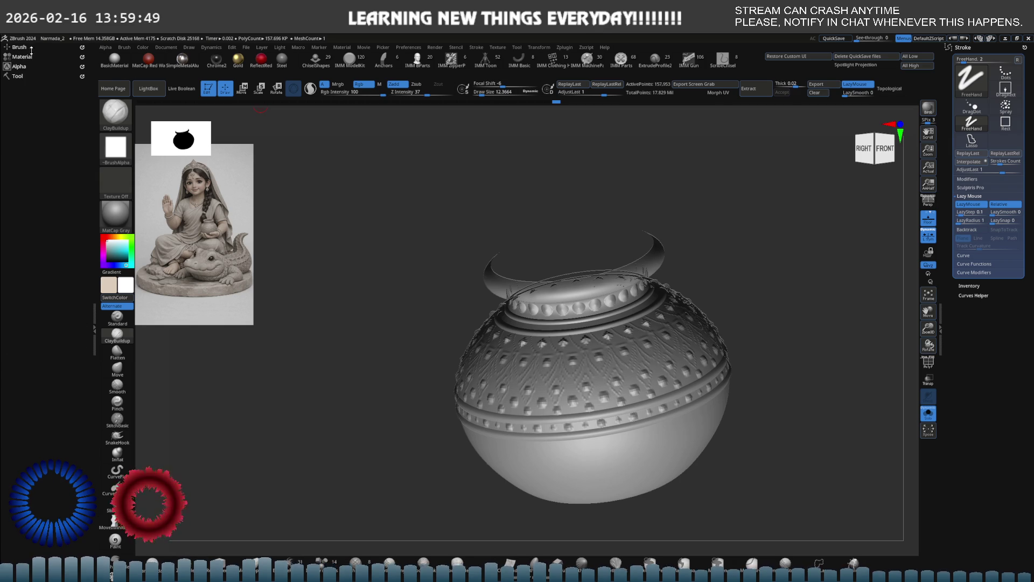
left_click(17, 76)
scroll(40, 243, "down", 5)
scroll(41, 243, "down", 5)
scroll(44, 283, "down", 2)
scroll(44, 283, "down", 2)
scroll(45, 282, "down", 2)
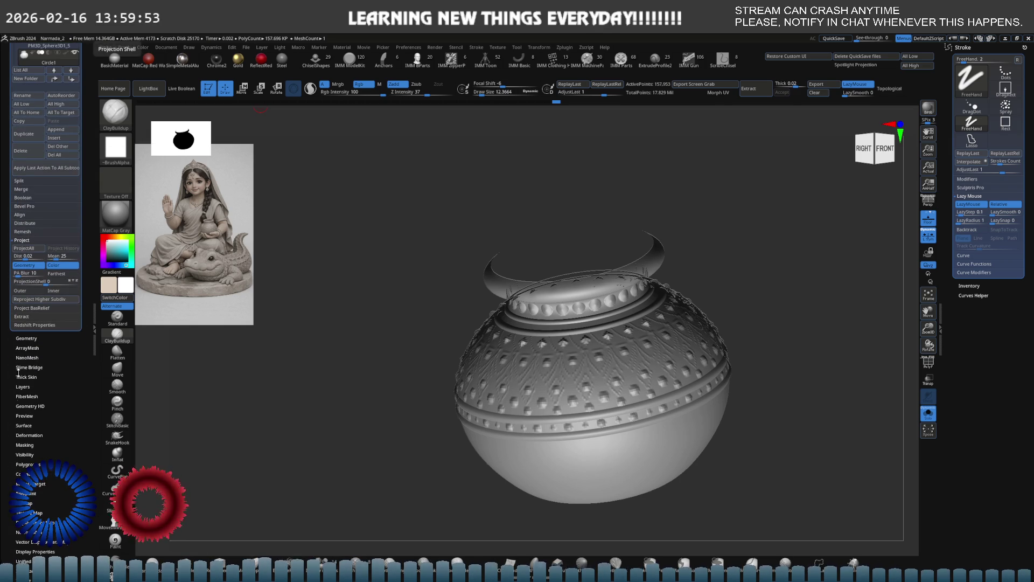
scroll(30, 389, "down", 5)
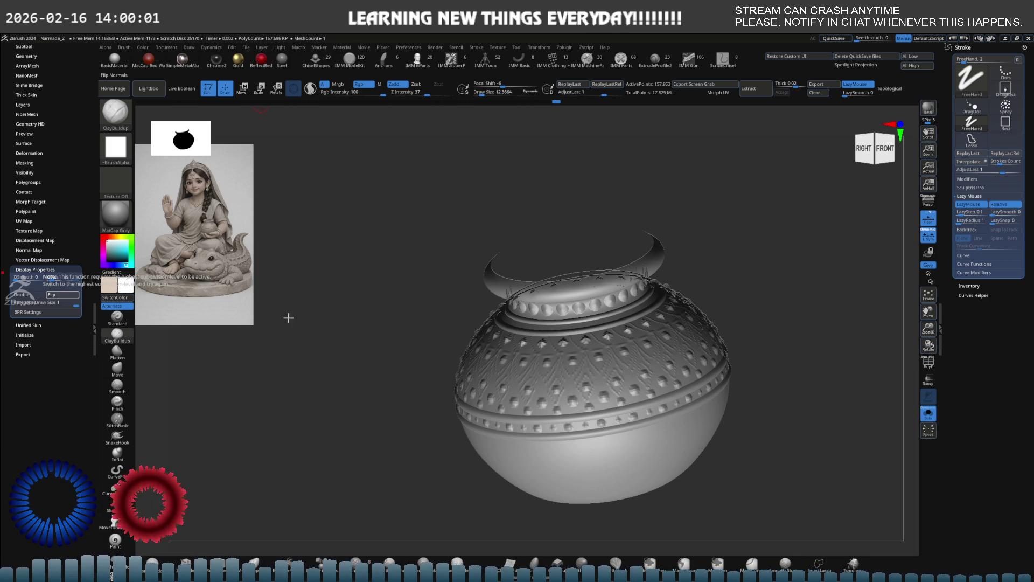
left_click(541, 343)
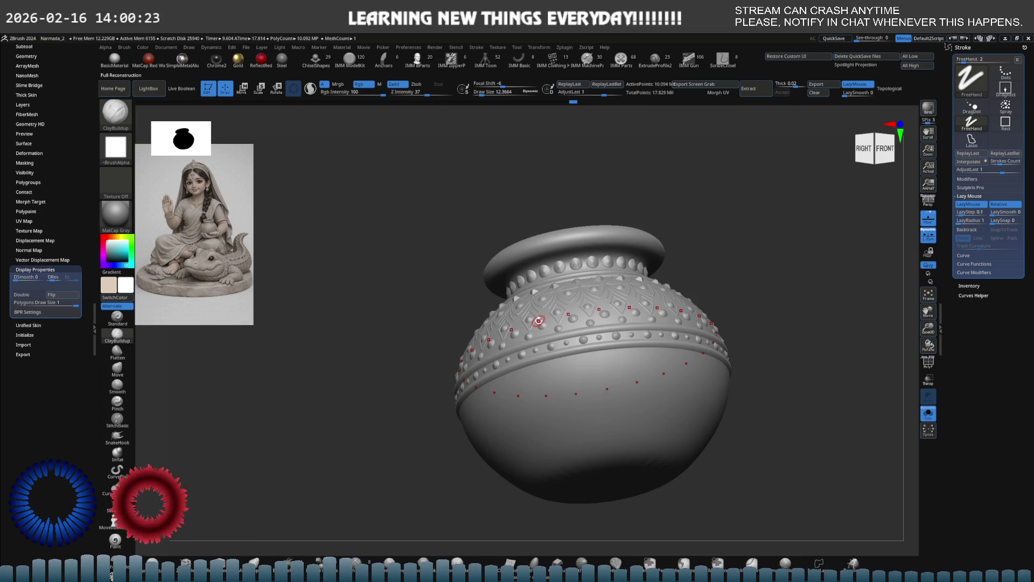
- Look inside the pot's rim, unsolo the figure and rotate to a straight front view
right_click_drag(606, 303, 598, 350)
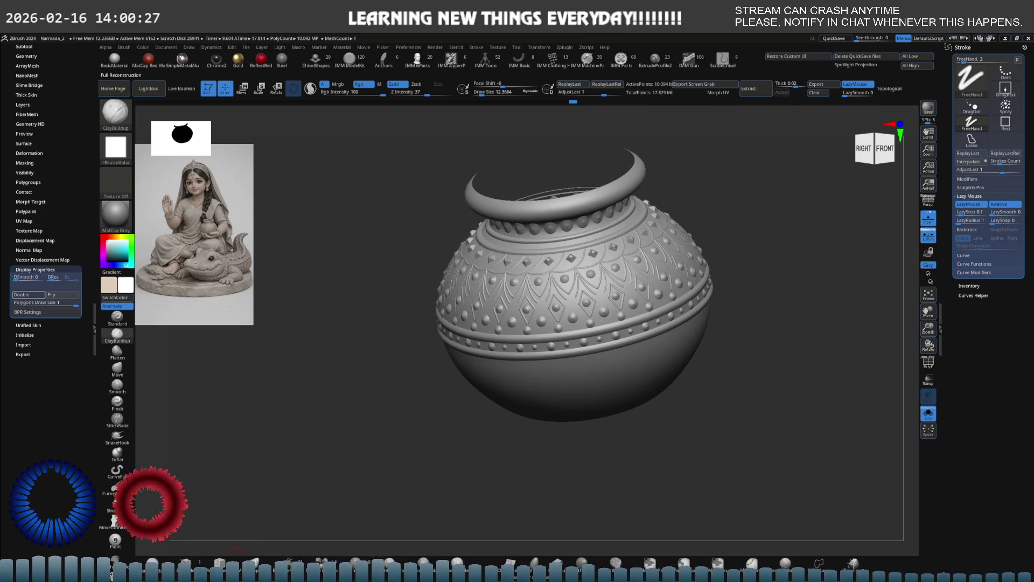
mouse_move(323, 434)
right_mouse_down()
mouse_move(588, 321)
mouse_move(577, 300)
right_mouse_up()
key("shift+ctrl+s")
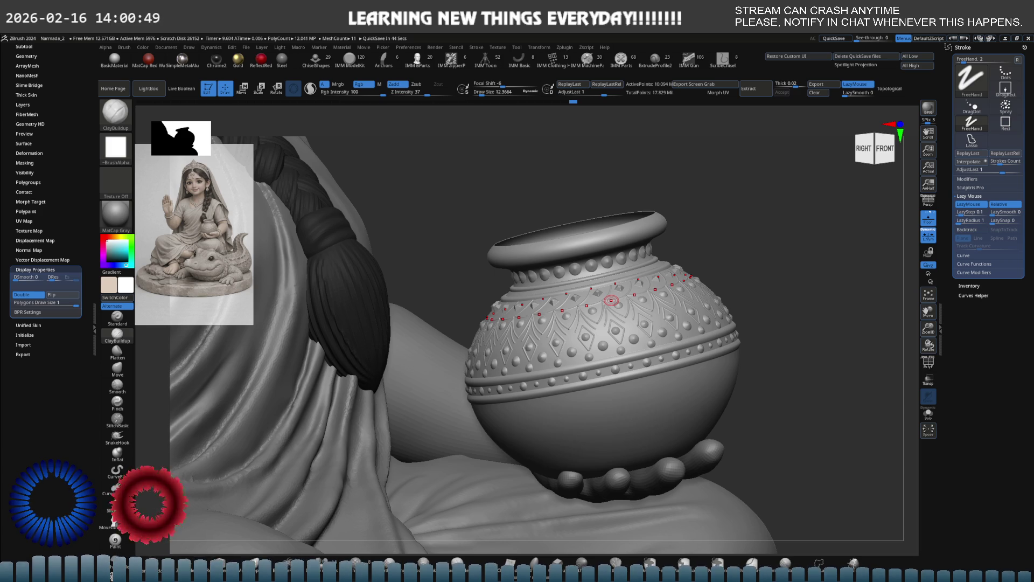
mouse_move(683, 303)
right_mouse_down()
mouse_move(640, 327)
mouse_move(594, 306)
mouse_move(615, 310)
mouse_move(578, 347)
mouse_move(544, 307)
mouse_move(559, 296)
mouse_move(583, 311)
mouse_move(555, 331)
right_mouse_up()
- Make the Extract3 subtool active and switch to ClayBuildup
left_click(544, 307, "alt")
key("b")
key("c")
key("b")
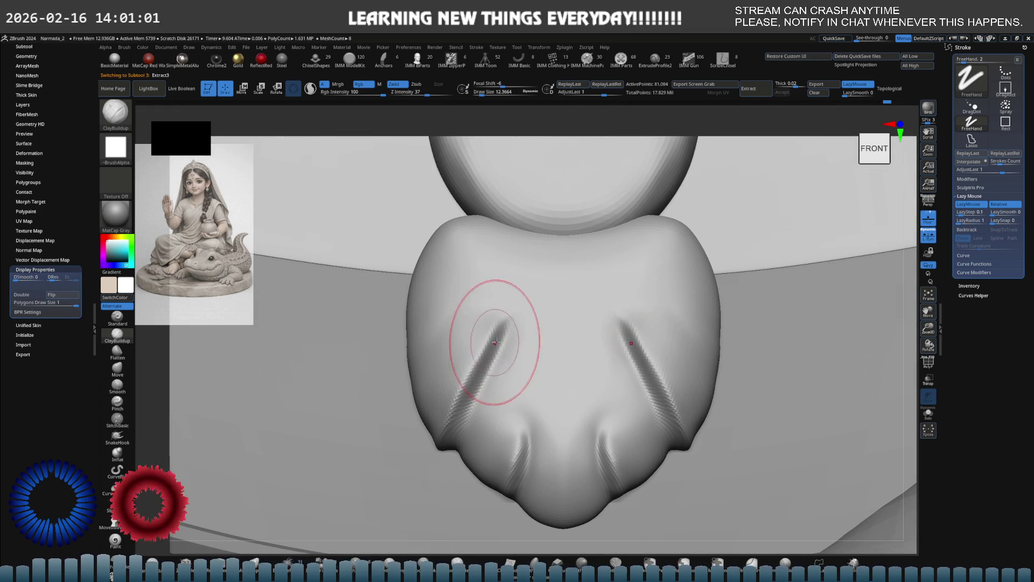
- Build up ClayBuildup strokes over the lower lobe surfaces, undoing one stray stroke
right_click_drag(492, 328, 446, 313, "alt")
left_click_drag(447, 326, 496, 323)
key("ctrl+z")
right_click_drag(411, 369, 448, 325)
left_click_drag(447, 326, 416, 365)
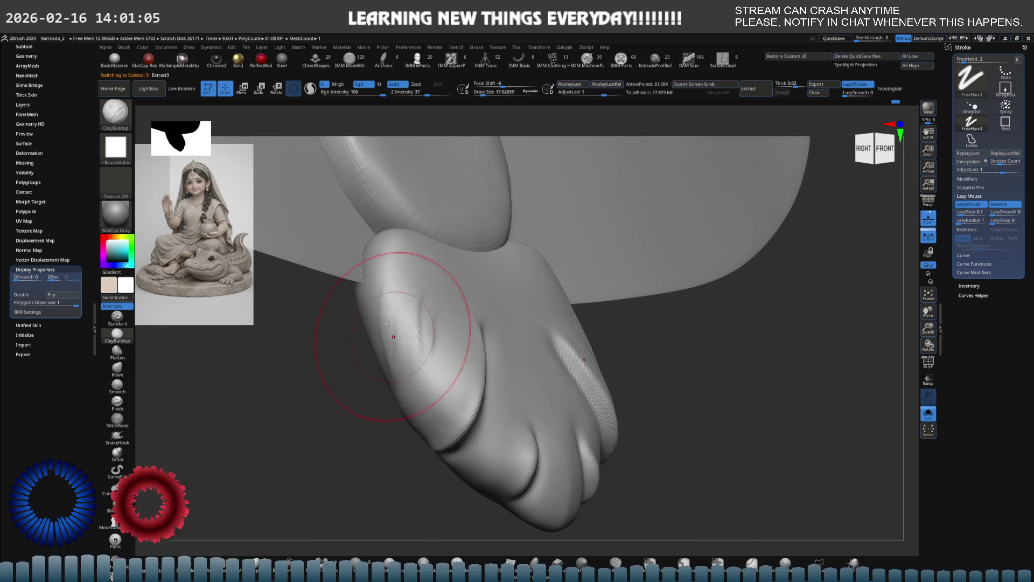
mouse_move(437, 242)
left_mouse_down()
mouse_move(427, 369)
mouse_move(426, 358)
left_mouse_up()
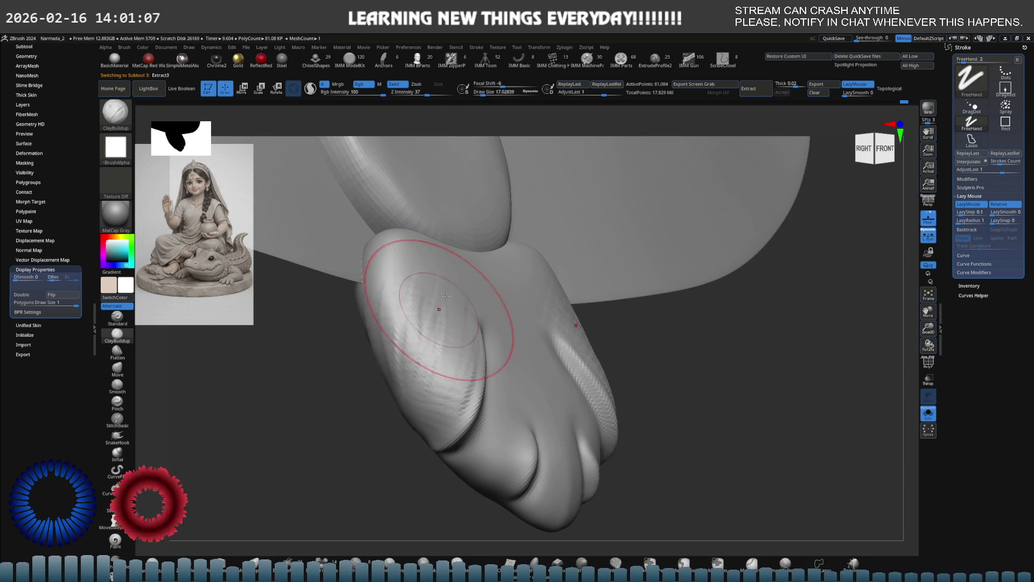
right_click_drag(426, 358, 469, 294, "shift")
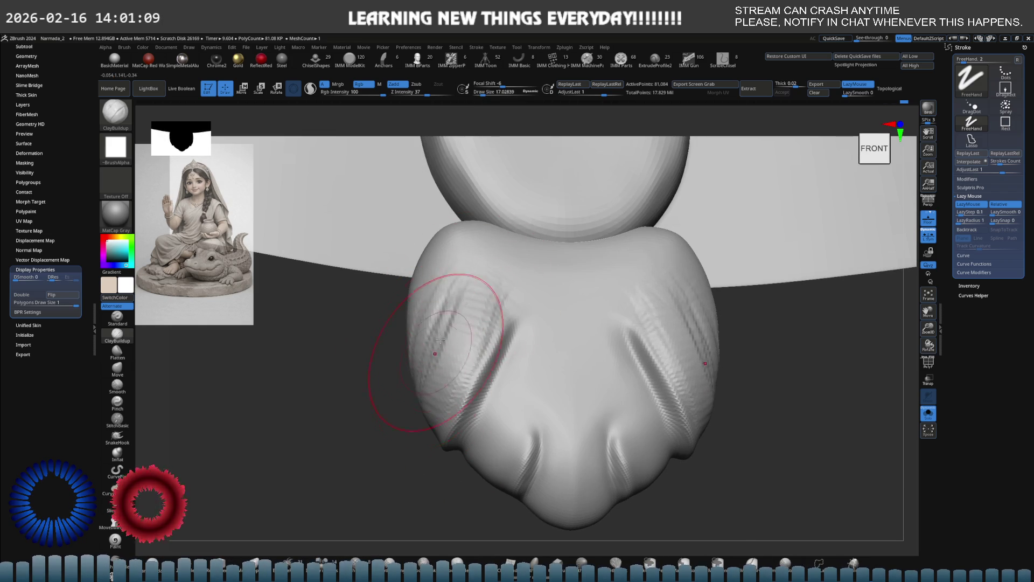
- Smooth the left lobe streaks, carve and deepen a crease into it, and shrink Draw Size to about 6
left_click_drag(439, 323, 445, 333, "shift")
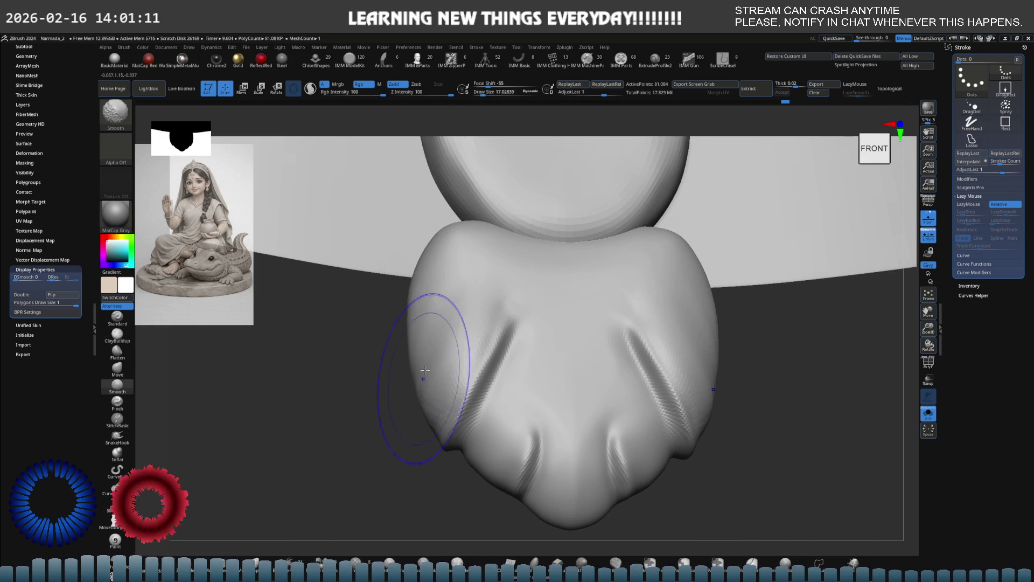
left_click_drag(508, 331, 473, 404)
right_click_drag(496, 370, 510, 304)
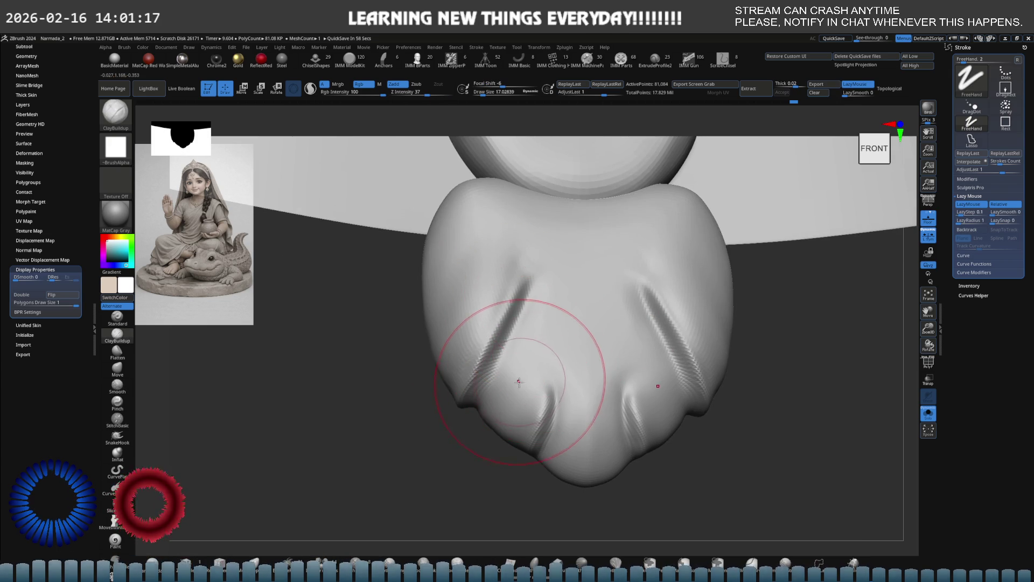
right_click_drag(513, 378, 525, 377)
key("s")
left_click_drag(525, 376, 503, 378)
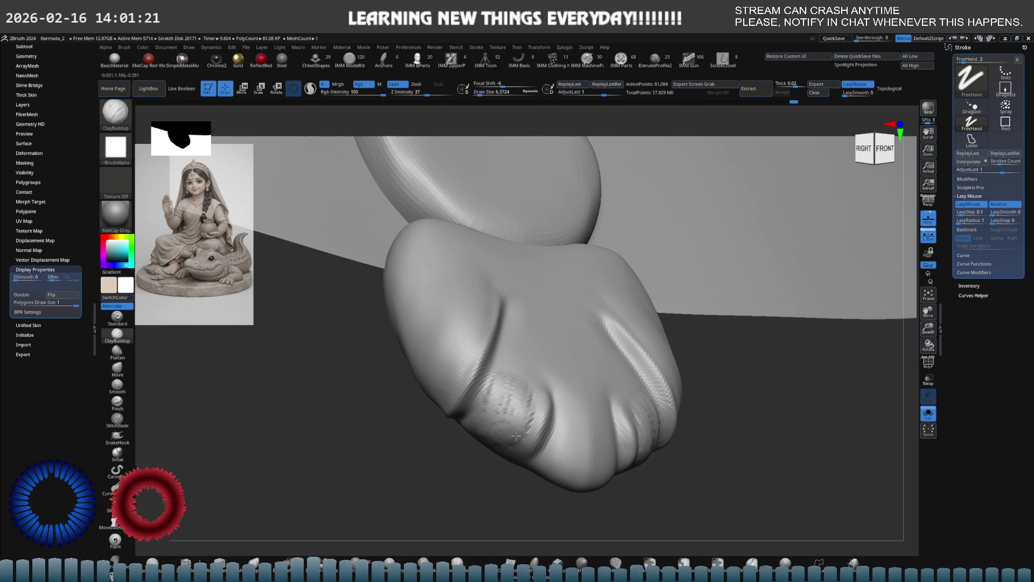
- From the front, smooth the lower-left striations and reshape both lower lobes symmetrically
right_click_drag(526, 420, 532, 407, "shift")
left_click_drag(532, 407, 520, 390, "shift")
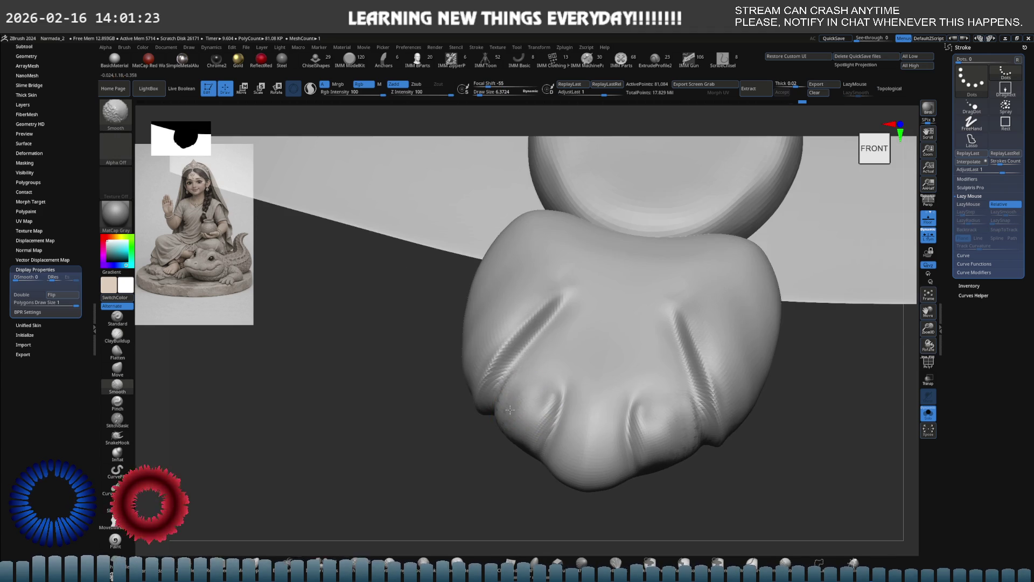
right_click_drag(511, 402, 516, 412, "shift")
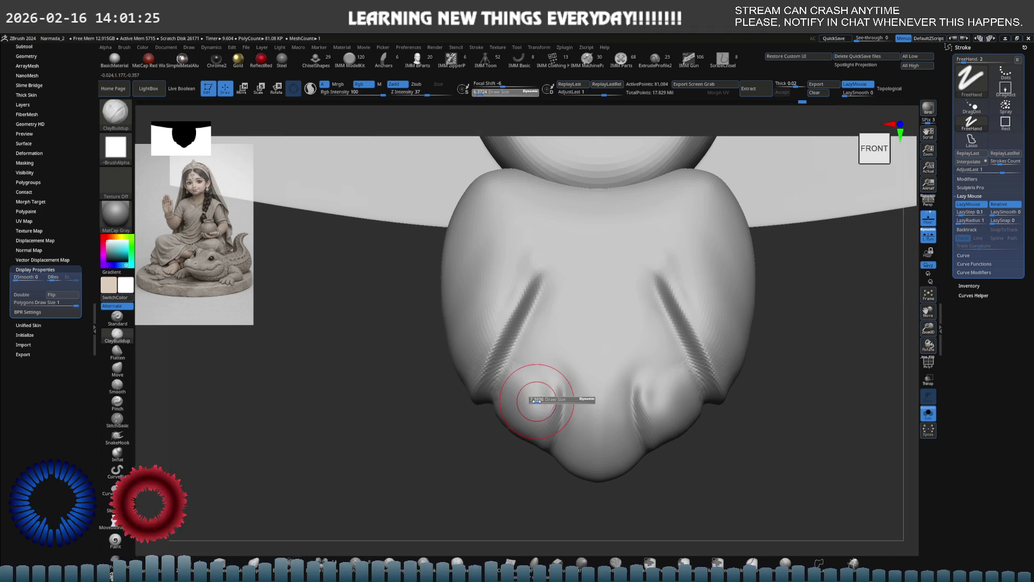
mouse_move(502, 396)
left_mouse_down()
mouse_move(543, 378)
mouse_move(537, 436)
mouse_move(520, 369)
left_mouse_up()
key("shift")
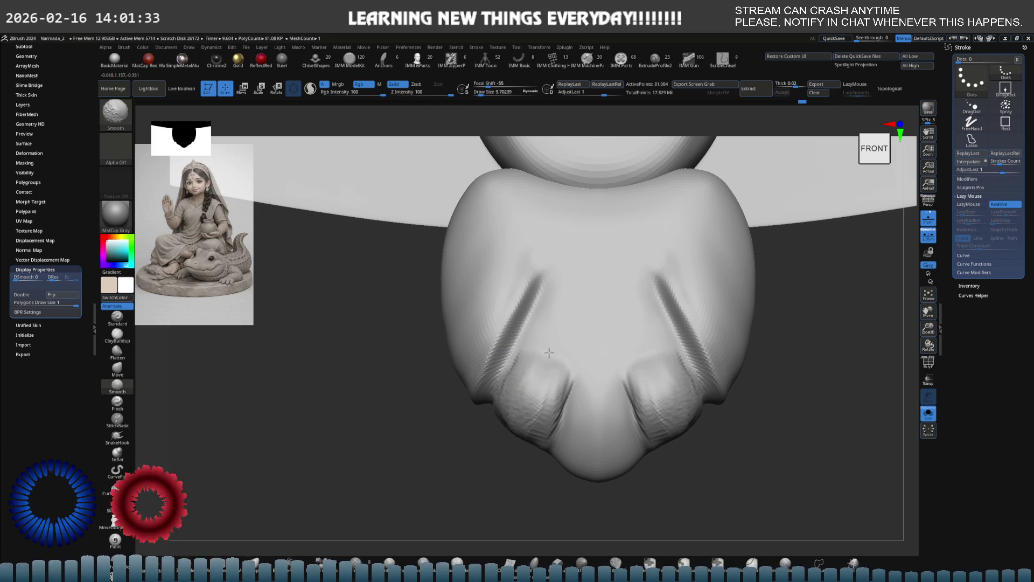
mouse_move(513, 401)
right_mouse_down()
mouse_move(511, 429)
mouse_move(497, 439)
right_mouse_up()
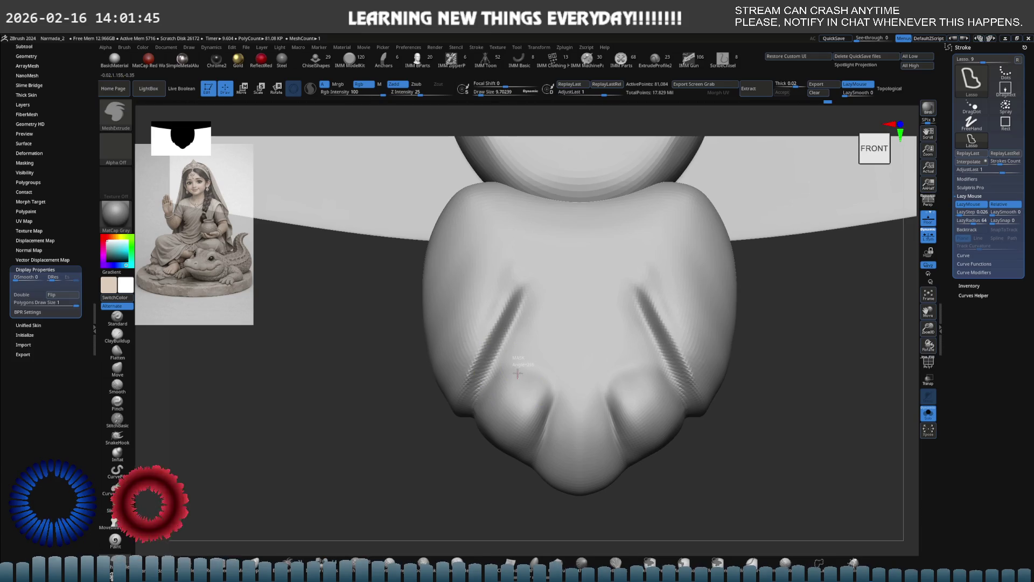
- Attempt a MeshExtrude along the groove, then lasso-mask a patch across the pendant's front with MaskLasso
left_click_drag(519, 341, 530, 305)
left_click_drag(473, 415, 530, 308)
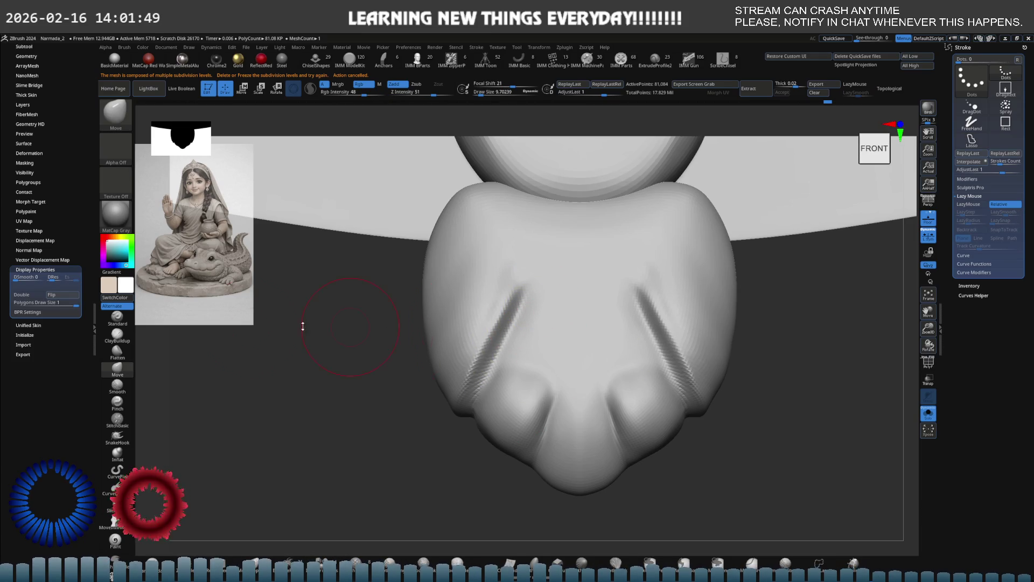
left_click(684, 564)
mouse_move(531, 287)
left_mouse_down()
mouse_move(606, 320)
mouse_move(622, 286)
left_mouse_up()
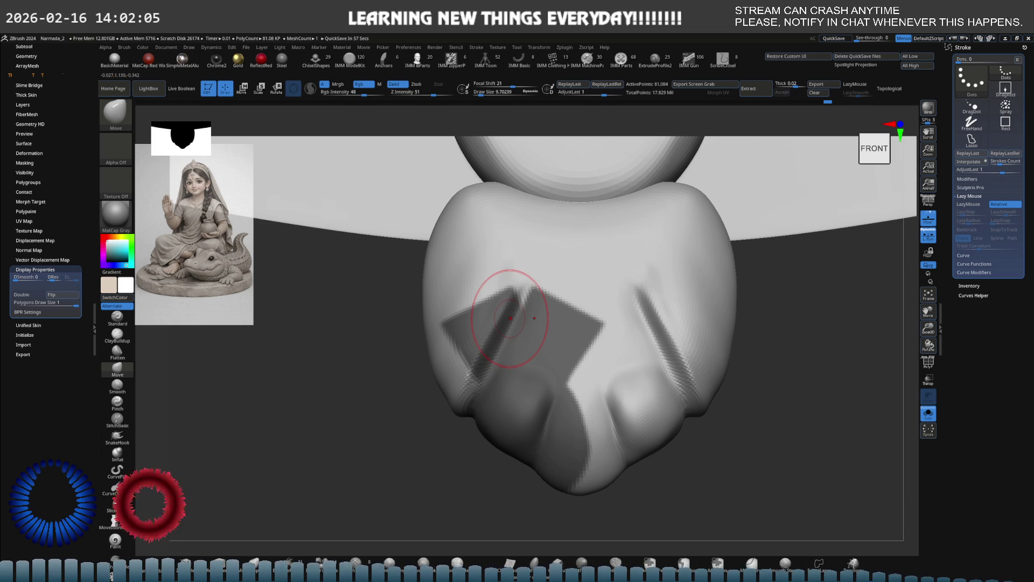
- Clear the mask, redraw lasso masks over the front, then Ctrl-click empty canvas to unmask everything
key("ctrl+shift+a")
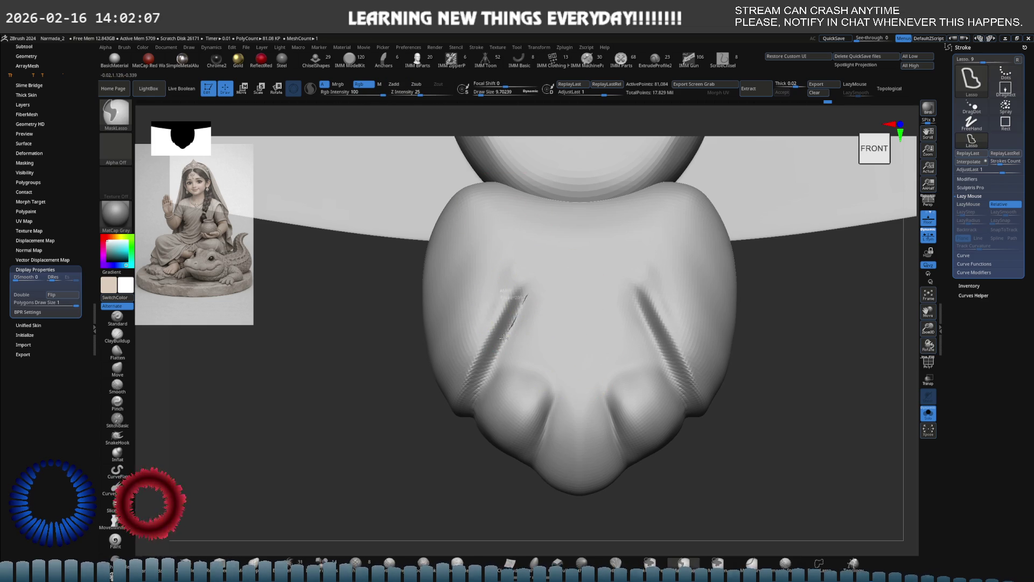
left_click_drag(474, 391, 604, 330, "ctrl+alt")
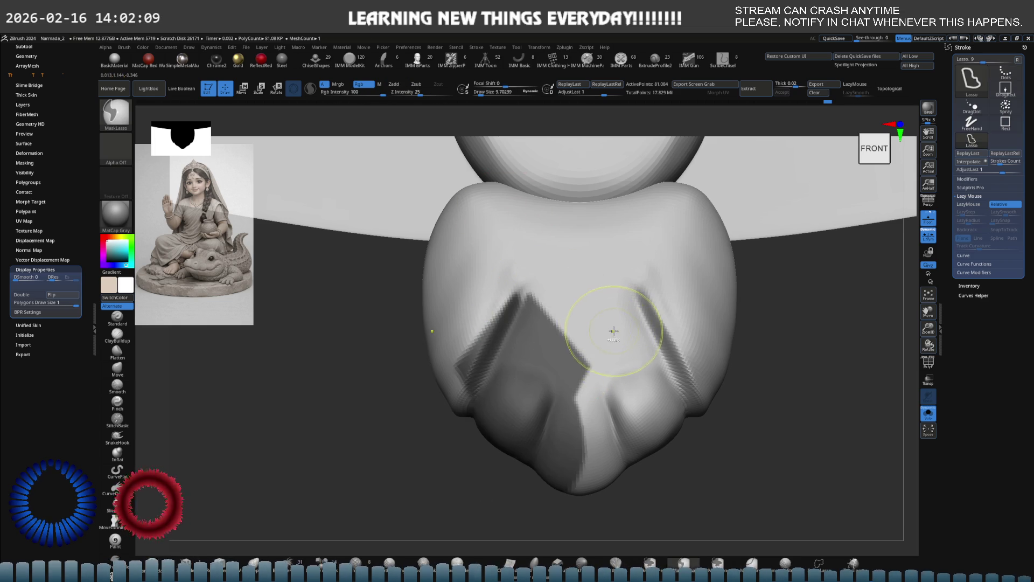
left_click_drag(530, 293, 459, 419, "ctrl")
left_click_drag(523, 297, 536, 334, "ctrl")
key("s")
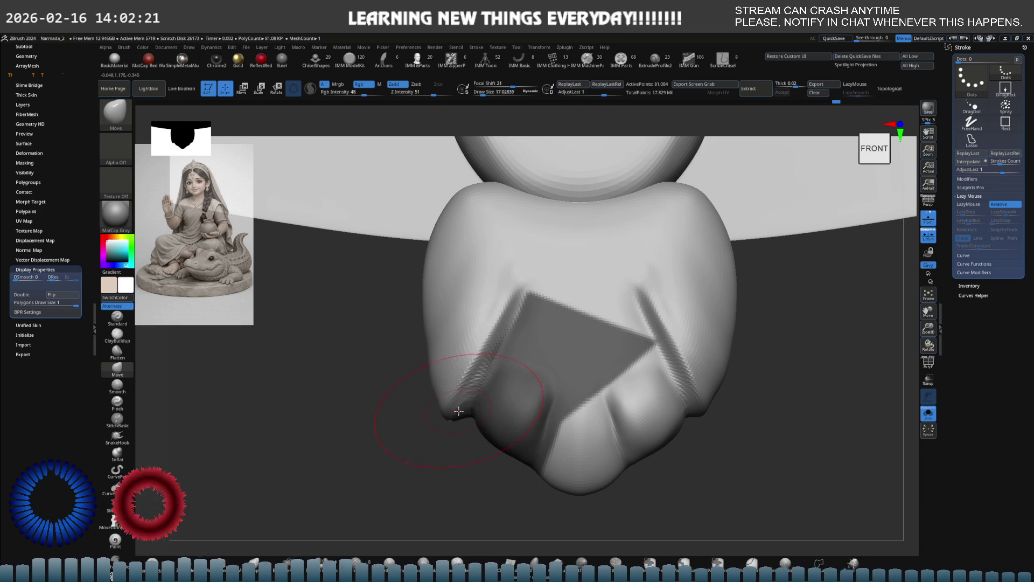
left_click_drag(458, 413, 409, 412, "ctrl")
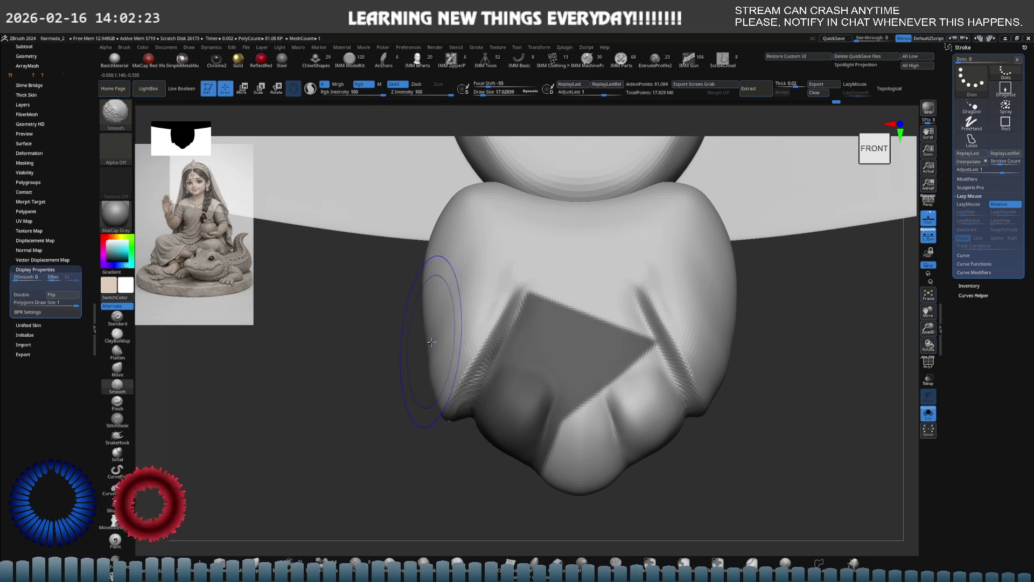
left_click(408, 412, "ctrl")
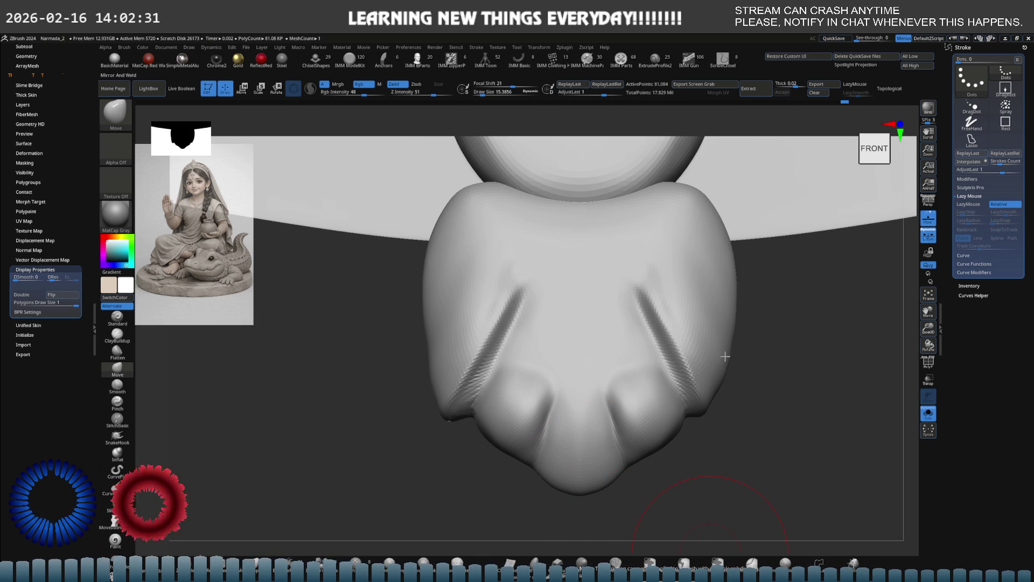
mouse_move(740, 353)
left_mouse_down()
mouse_move(751, 353)
mouse_move(647, 369)
left_mouse_up()
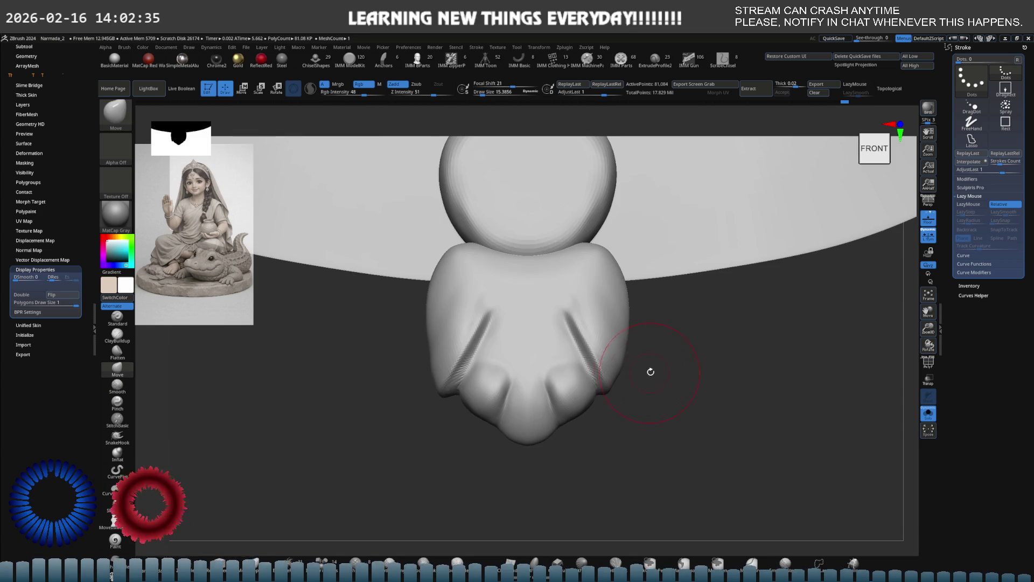
scroll(547, 349, "down", 10)
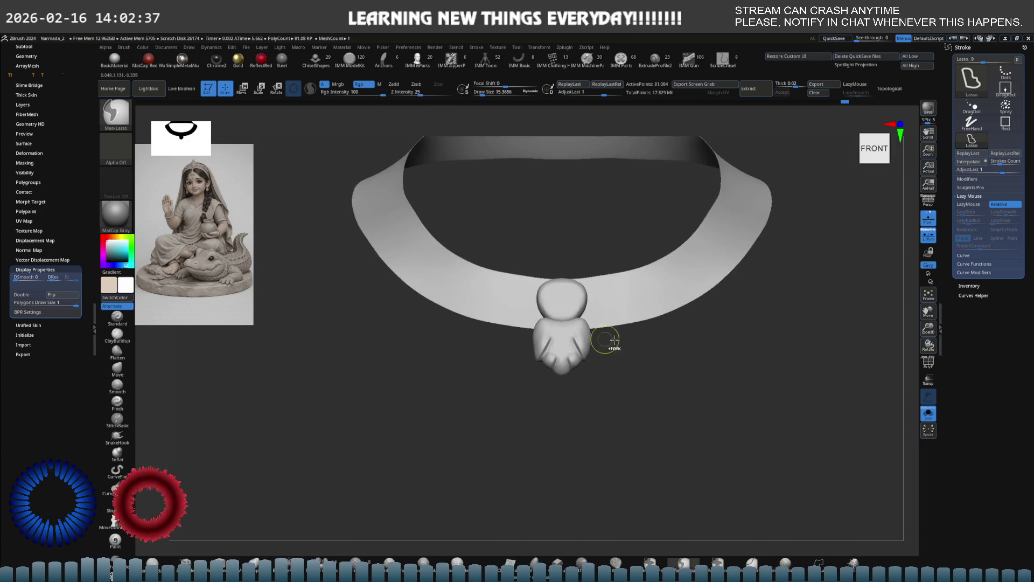
scroll(711, 356, "up", 3)
scroll(653, 354, "up", 2)
scroll(734, 351, "up", 5)
key("w")
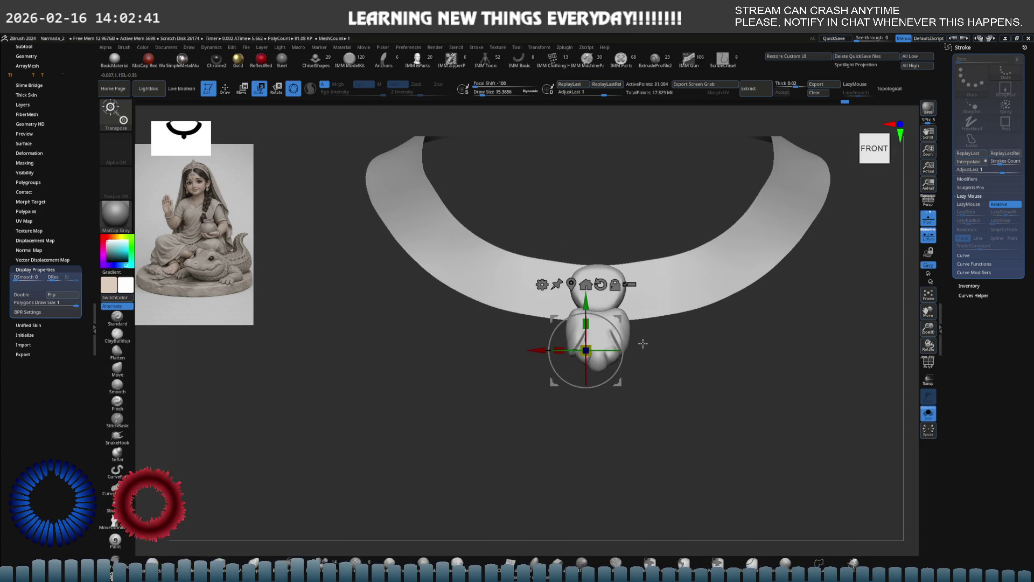
scroll(598, 291, "up", 2)
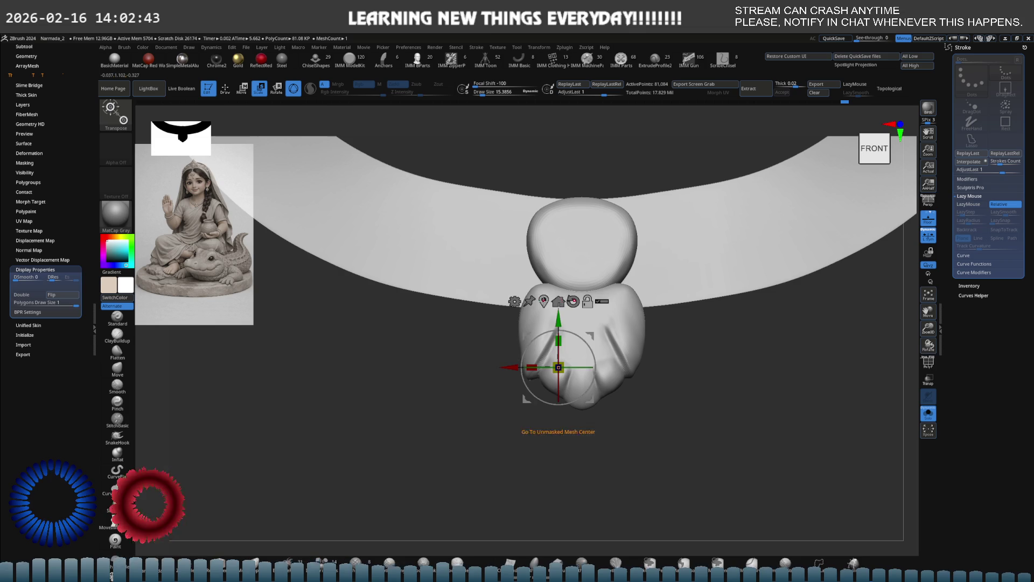
left_click_drag(565, 323, 546, 363)
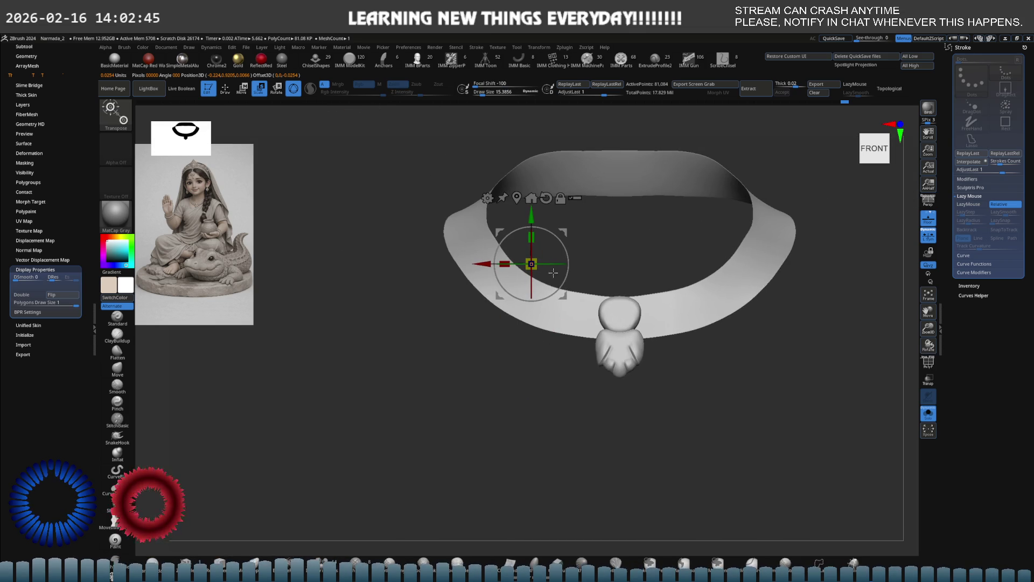
left_click(518, 197)
key("ctrl")
scroll(567, 258, "up", 3)
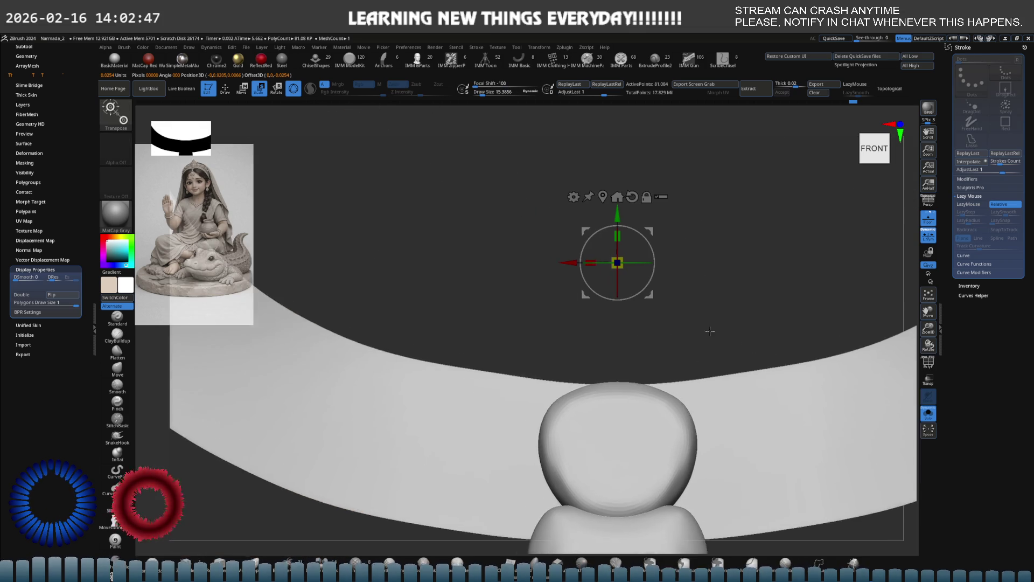
scroll(626, 276, "up", 3)
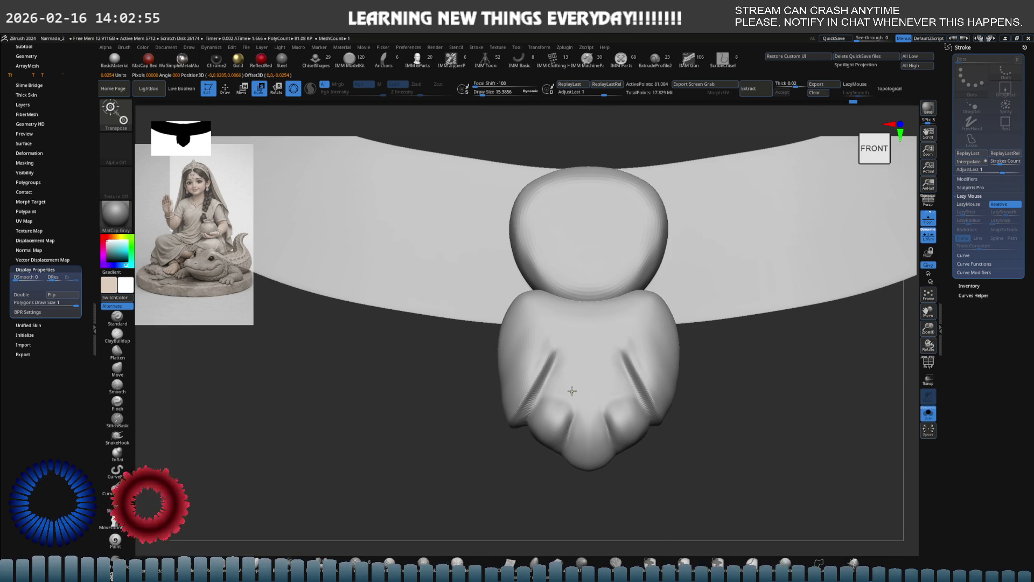
scroll(571, 391, "up", 2)
key("q")
left_click_drag(505, 356, 533, 344, "shift")
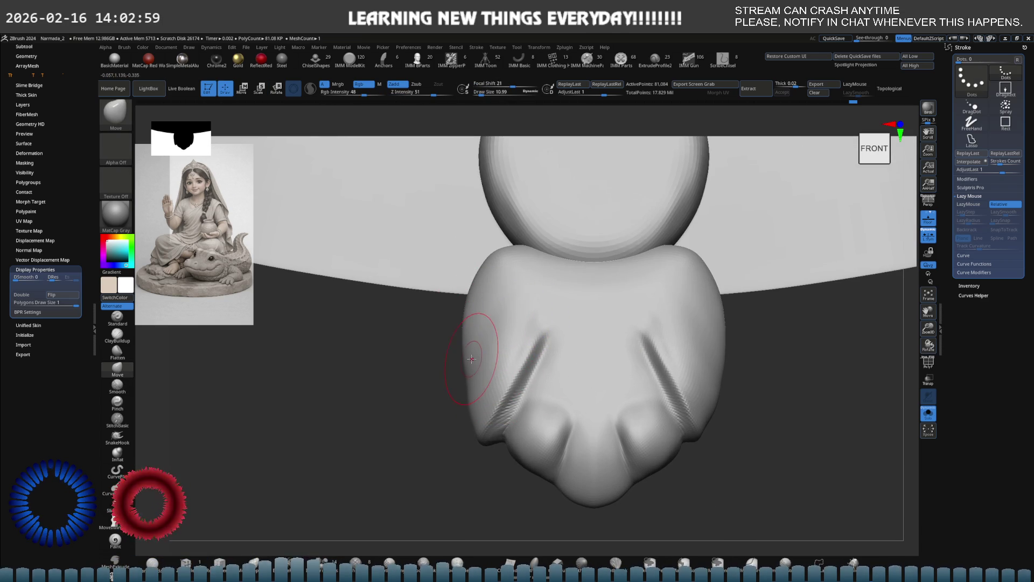
scroll(28, 198, "up", 1)
scroll(3, 179, "up", 1)
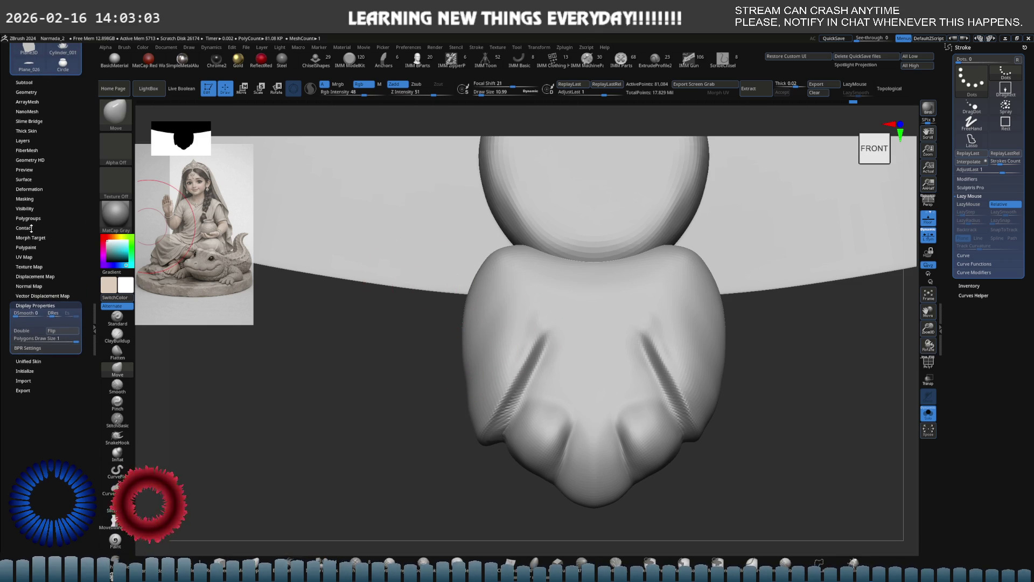
- Expand Morph Target in the Tool palette, enable Project Morph, and zoom out to the whole collar
left_click(31, 238)
left_click(35, 248)
mouse_move(261, 277)
right_mouse_down("alt")
mouse_move(570, 348)
mouse_move(599, 317)
right_mouse_up("alt")
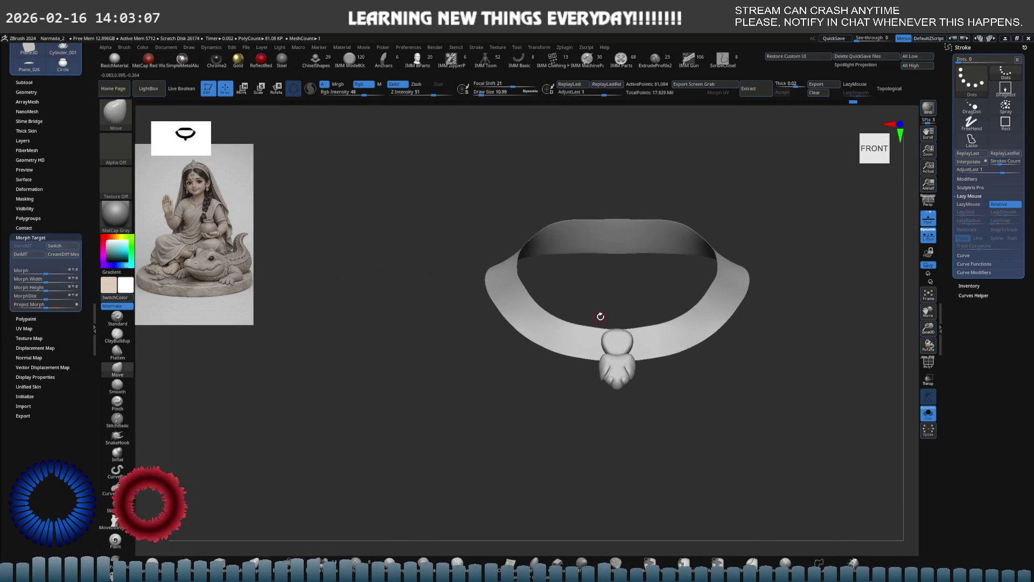
- Bring up the transform gizmo, hide the collar mesh, then undo to show it again
key("e")
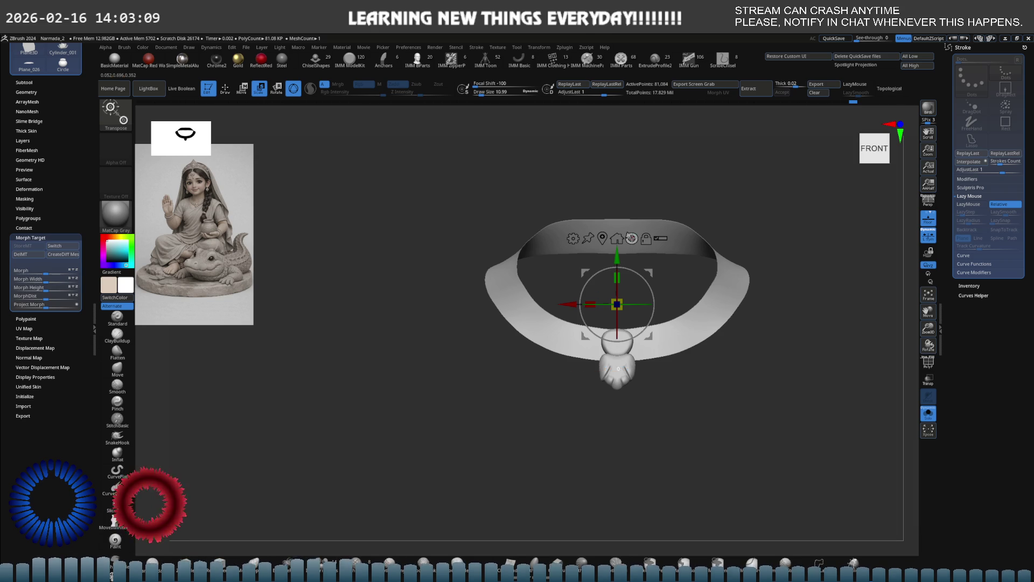
left_click(618, 239)
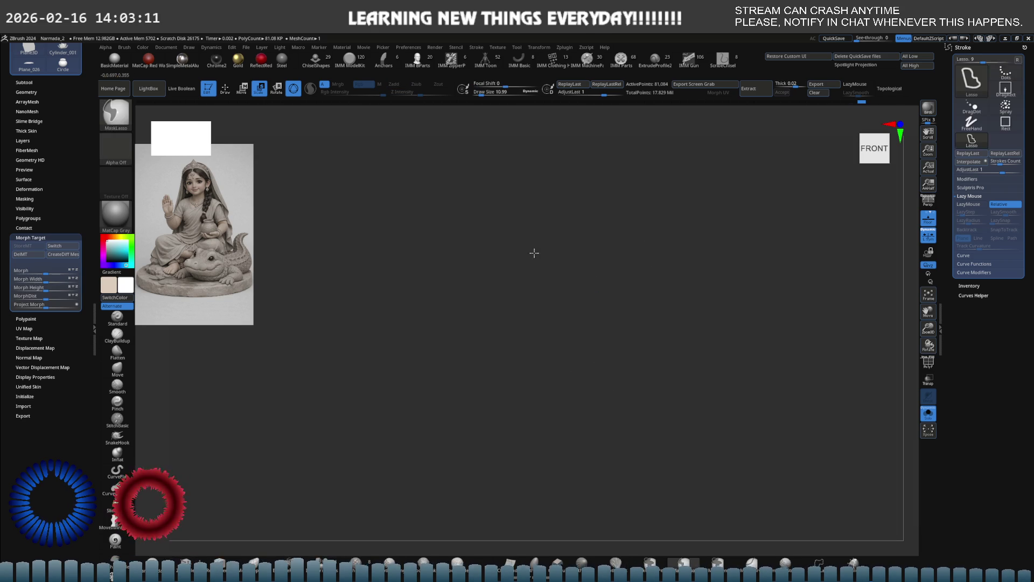
key("ctrl+z")
- Zoom in on the pendant and pull its lower lobes inward into a pointed tip with the Move brush
mouse_move(528, 253)
right_mouse_down("alt")
mouse_move(670, 237)
mouse_move(648, 267)
right_mouse_up("alt")
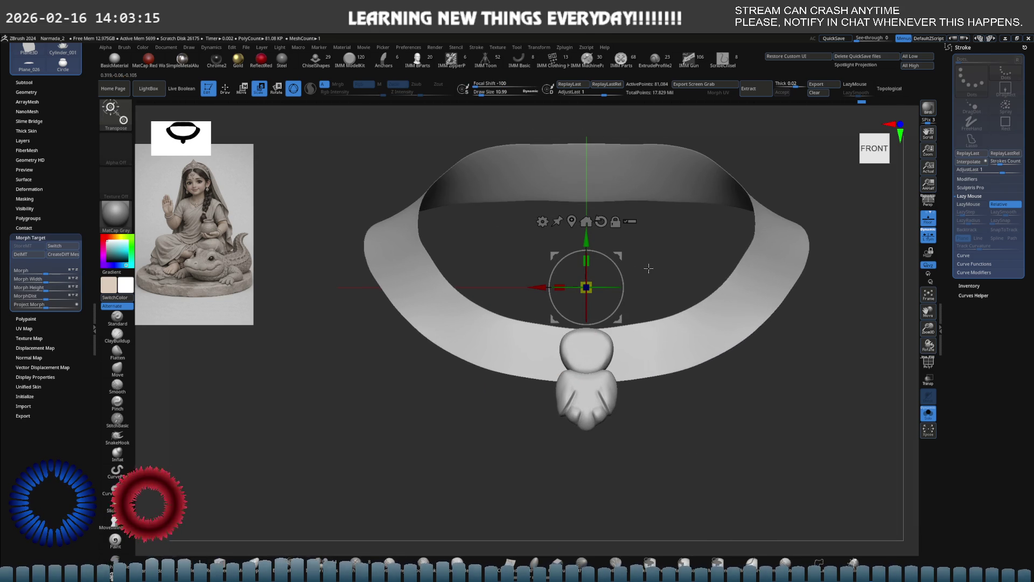
key("q")
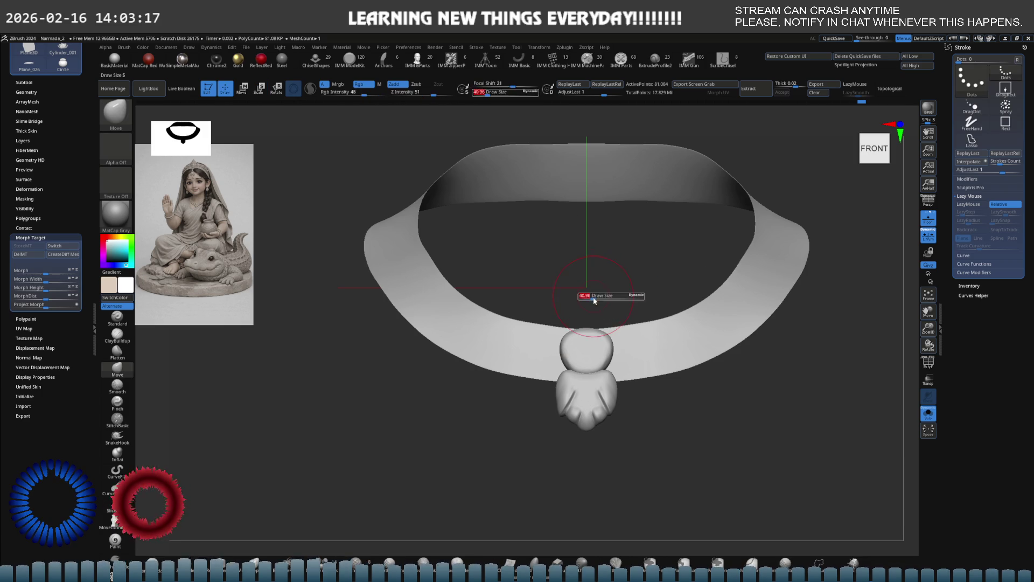
right_click_drag(602, 369, 634, 508, "alt")
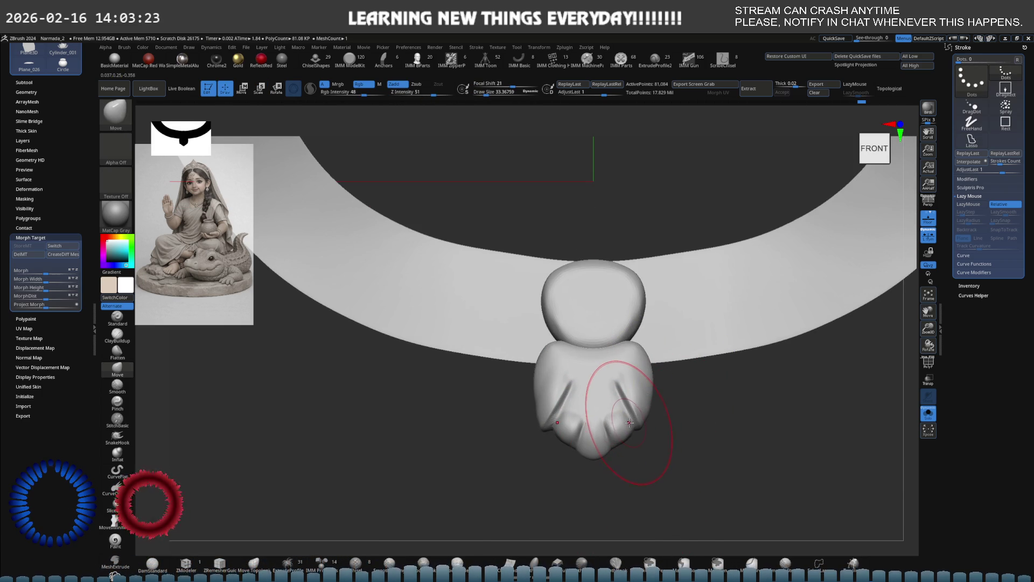
left_click_drag(628, 422, 594, 449)
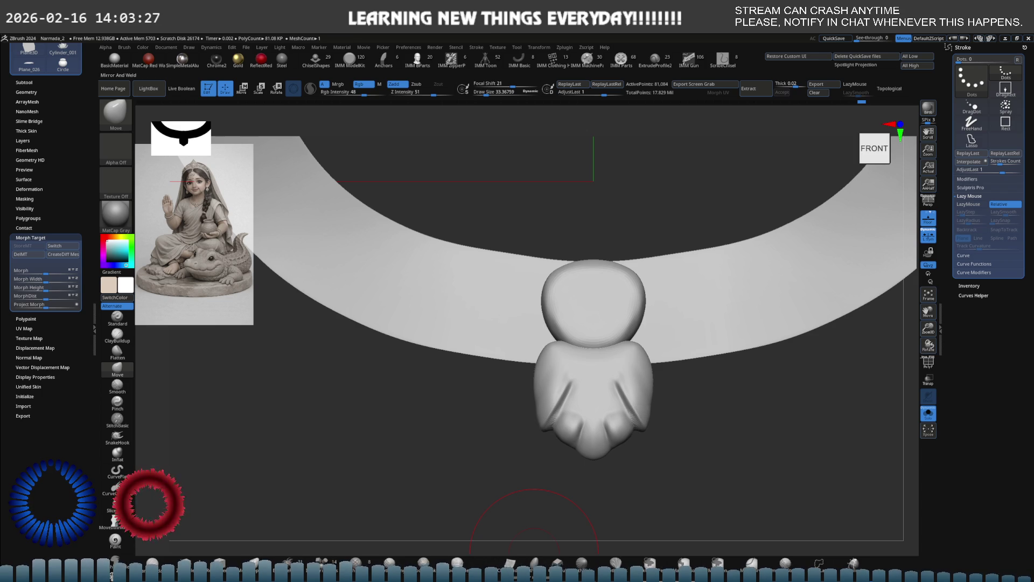
scroll(631, 480, "up", 3)
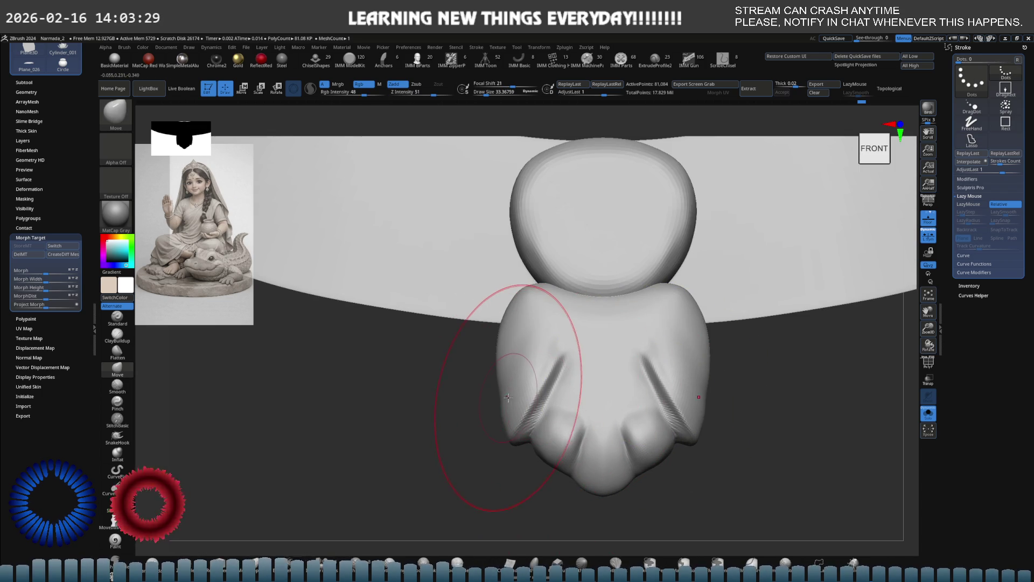
key("ctrl")
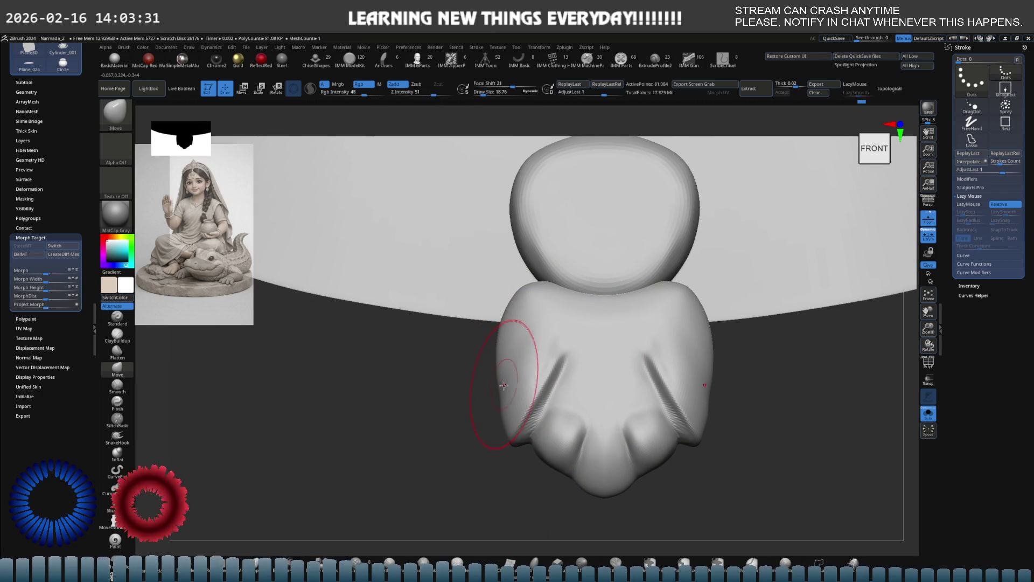
- Smooth the tip and rotate the view to check the pendant's side folds
key("shift")
mouse_move(511, 357)
right_mouse_down()
mouse_move(461, 390)
mouse_move(478, 309)
right_mouse_up()
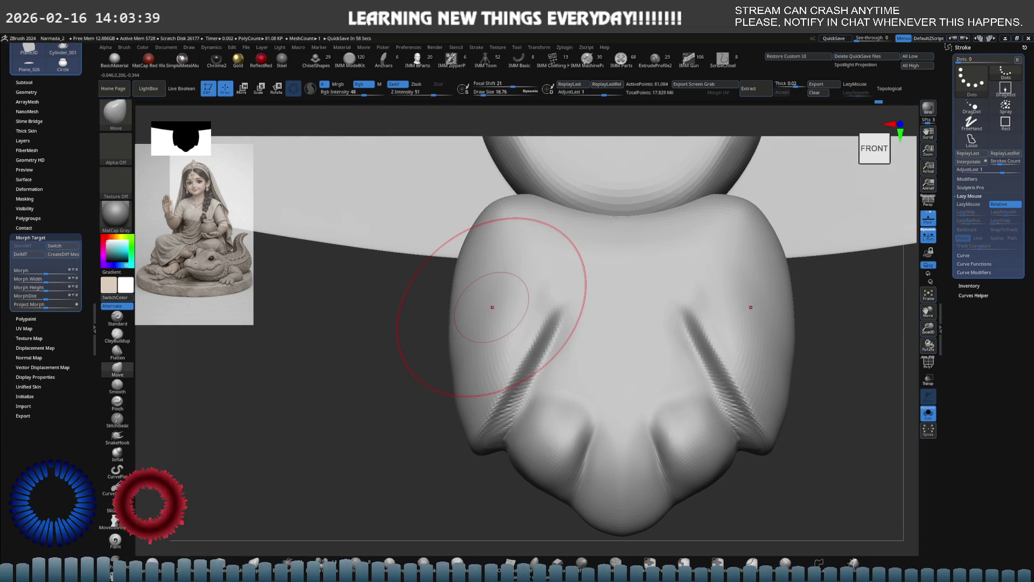
right_click_drag(504, 330, 480, 302)
key("b")
key("c")
key("b")
- With a slightly smaller ClayBuildup brush, build ridges along the left and right grooves
mouse_move(479, 298)
left_mouse_down()
mouse_move(450, 346)
mouse_move(483, 298)
left_mouse_up()
right_click_drag(441, 344, 496, 335, "shift")
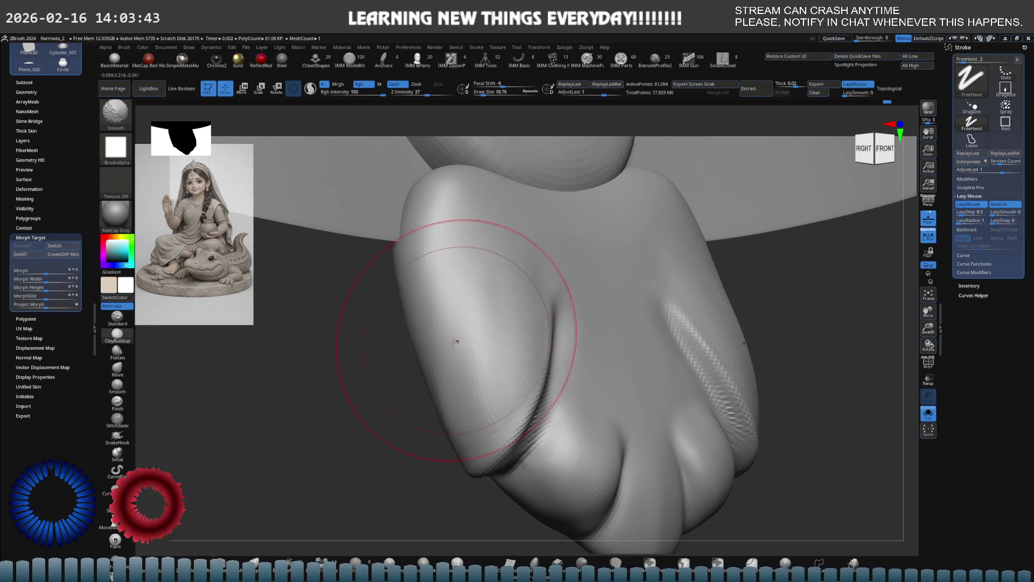
key("s")
left_click_drag(487, 324, 461, 369)
left_click_drag(570, 354, 614, 275)
left_click_drag(751, 315, 760, 388)
- Check from an oblique angle, then smooth out the ridges in the left groove and lobe
right_click_drag(572, 444, 529, 415)
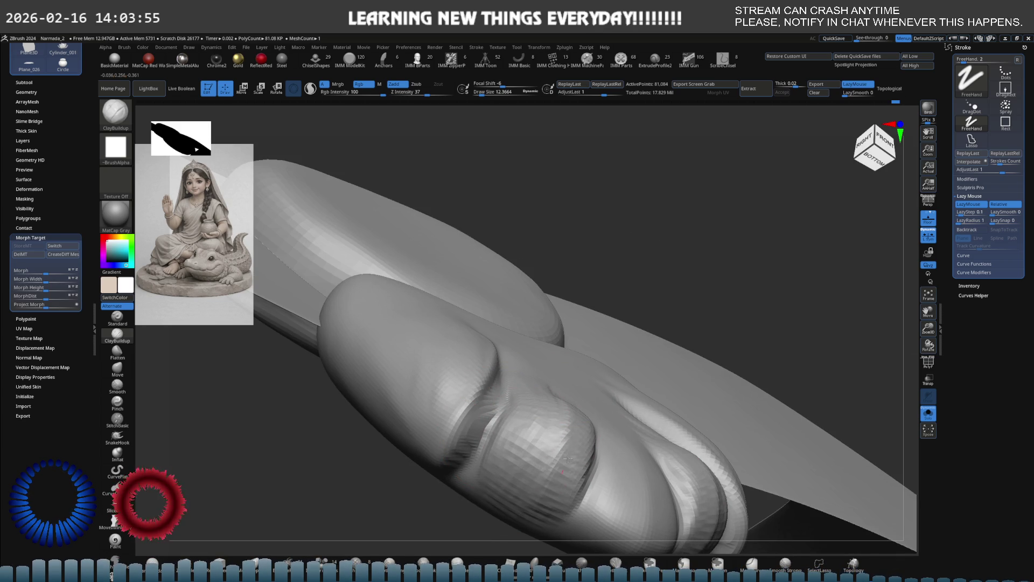
right_click_drag(519, 413, 496, 404, "shift")
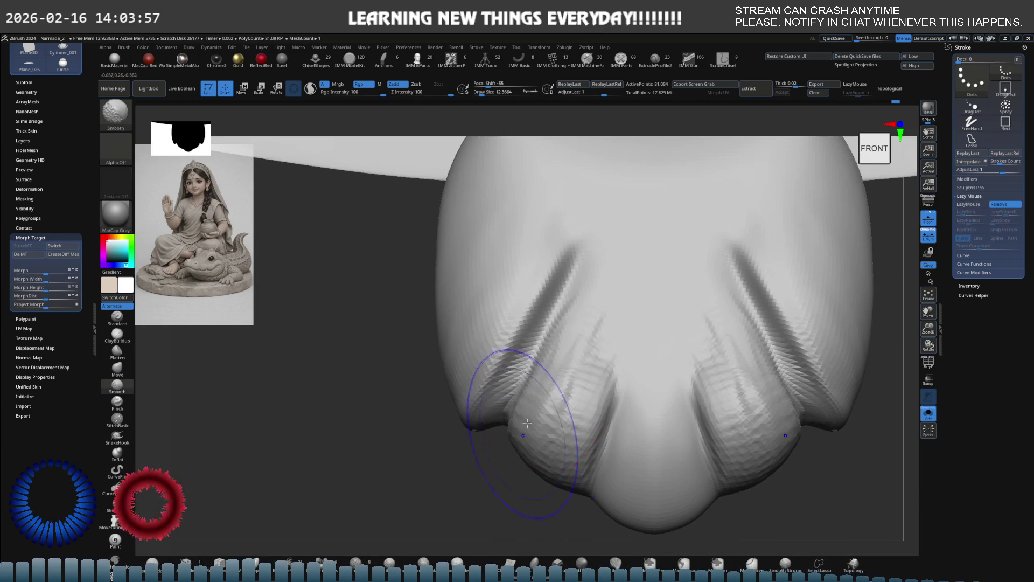
left_click_drag(581, 365, 612, 334, "shift")
mouse_move(545, 454)
left_mouse_down("shift")
mouse_move(573, 438)
mouse_move(573, 412)
left_mouse_up("shift")
- With the Move brush, push the left lobe fold down then up and reshape the lower lobes
right_click_drag(589, 393, 564, 285, "alt")
mouse_move(565, 285)
left_mouse_down()
mouse_move(588, 300)
mouse_move(589, 317)
mouse_move(566, 312)
mouse_move(572, 337)
left_mouse_up()
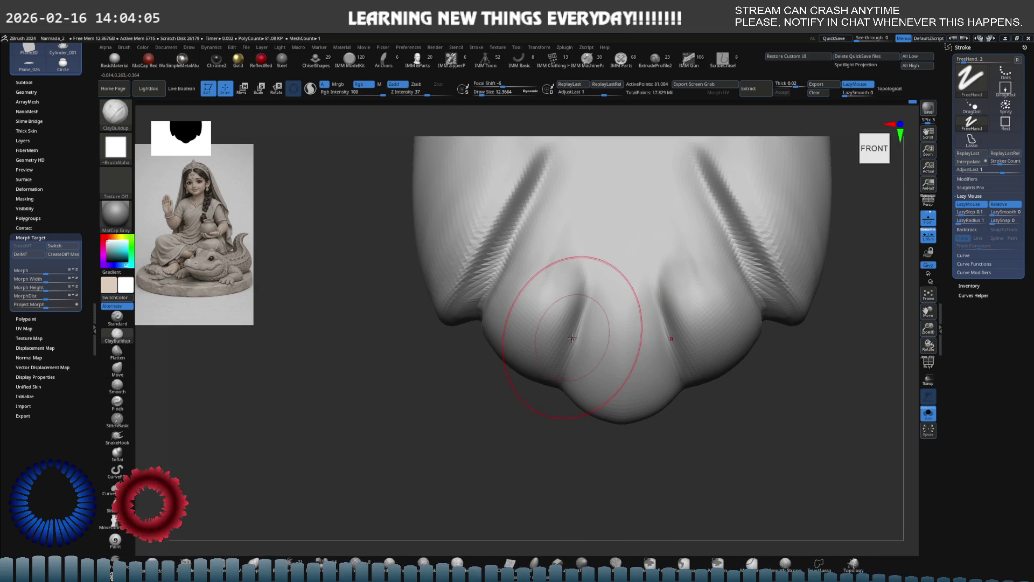
key("b")
key("m")
key("v")
mouse_move(577, 300)
left_mouse_down()
mouse_move(580, 286)
mouse_move(589, 300)
mouse_move(566, 361)
mouse_move(589, 289)
left_mouse_up()
right_click_drag(623, 272, 589, 254)
- Try lasso masks over parts of the lower lobes, then clear them again
left_click_drag(562, 251, 587, 257, "ctrl")
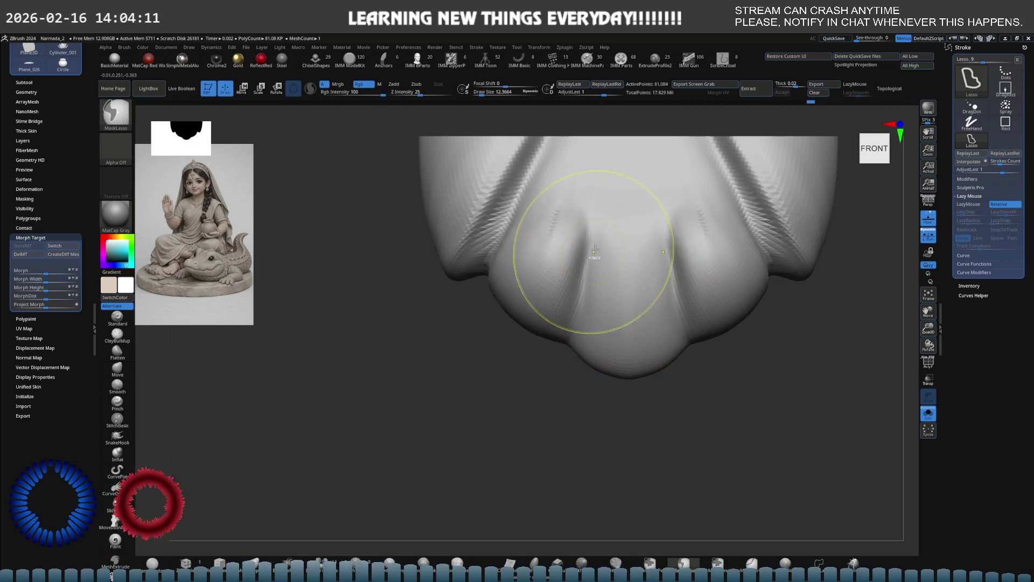
key("ctrl+z")
left_click_drag(493, 350, 541, 346, "ctrl")
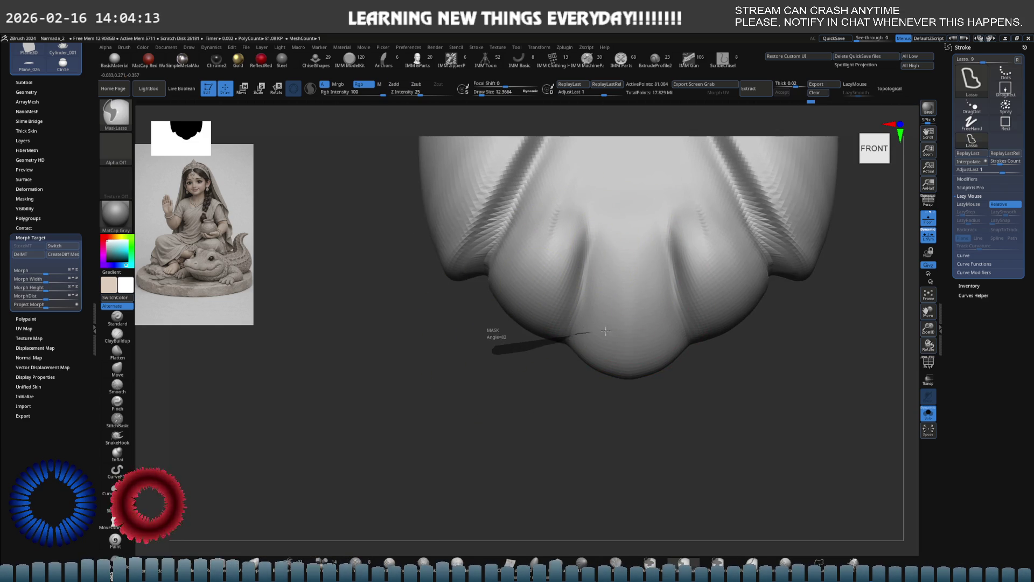
mouse_move(599, 332)
left_mouse_down("ctrl")
mouse_move(627, 347)
mouse_move(625, 422)
left_mouse_up("ctrl")
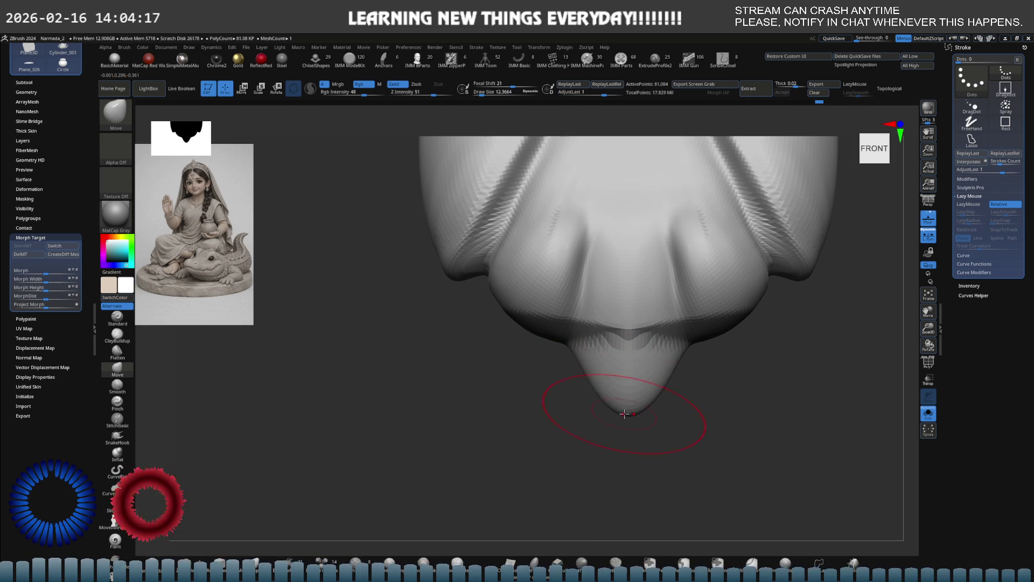
left_click(548, 412, "ctrl")
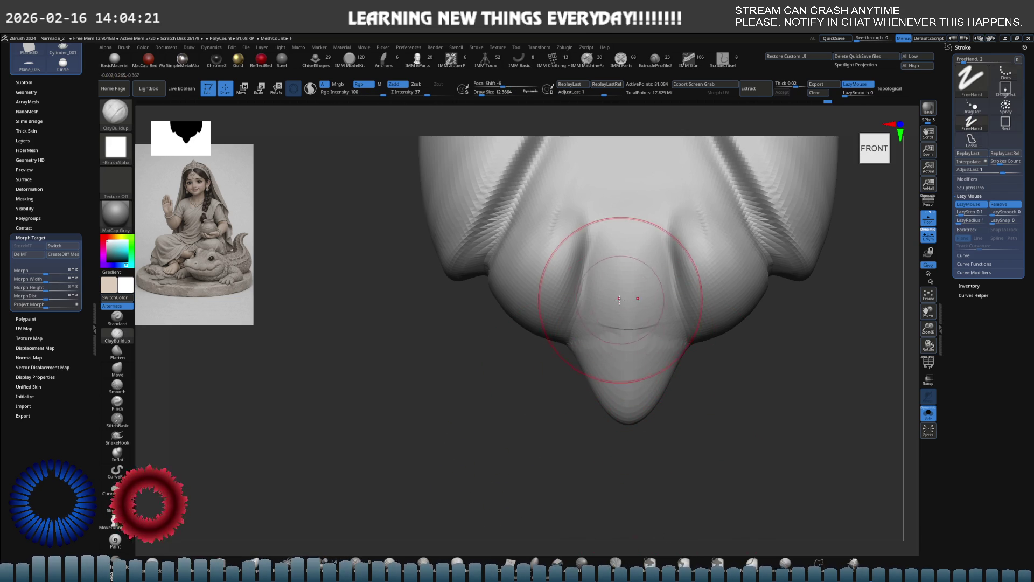
- Mask everything around the central wedge, flatten and build up the wedge, smooth it, and clear the mask
key("ctrl")
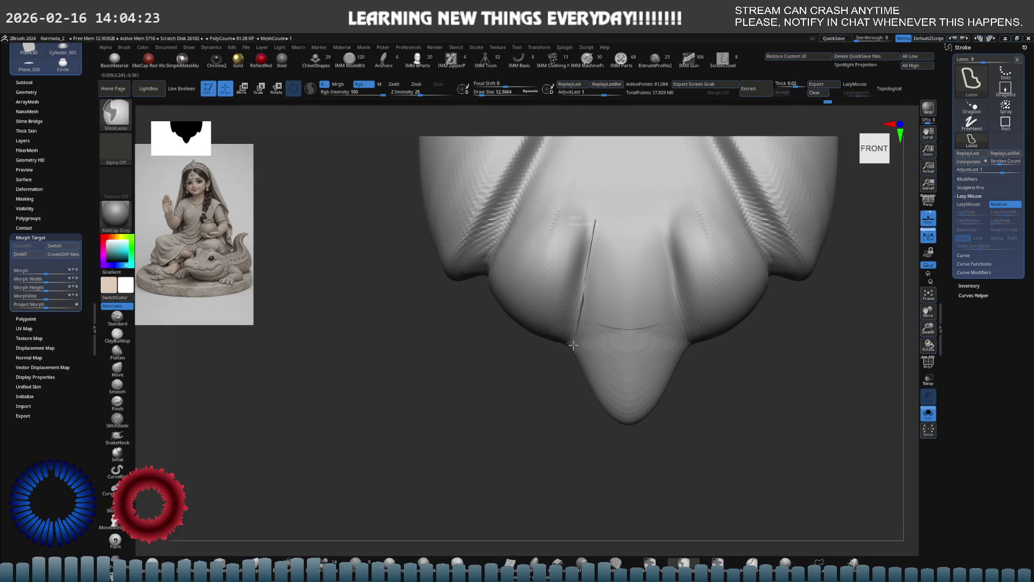
left_click_drag(575, 336, 453, 161, "ctrl")
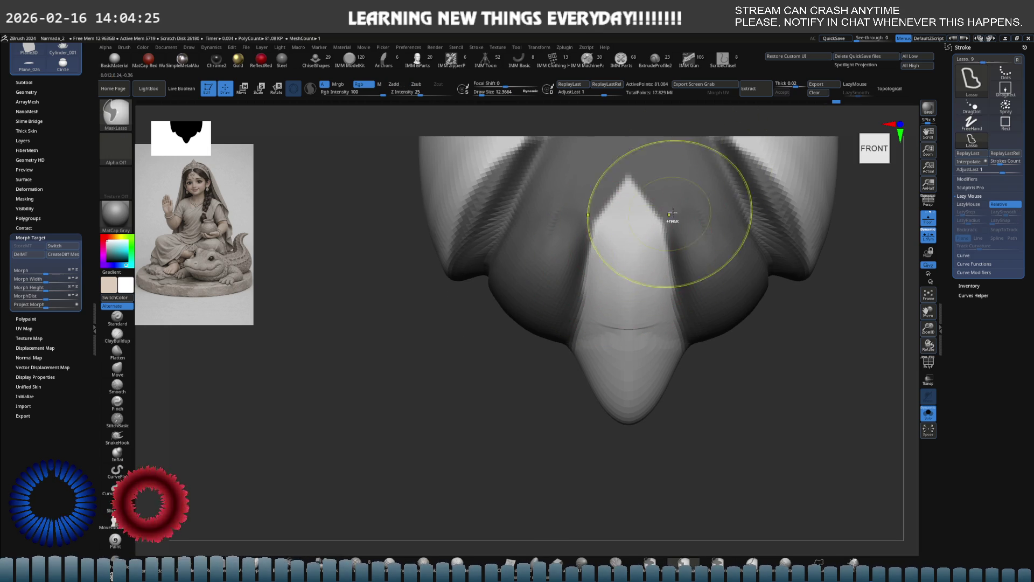
left_click_drag(661, 217, 681, 138, "ctrl")
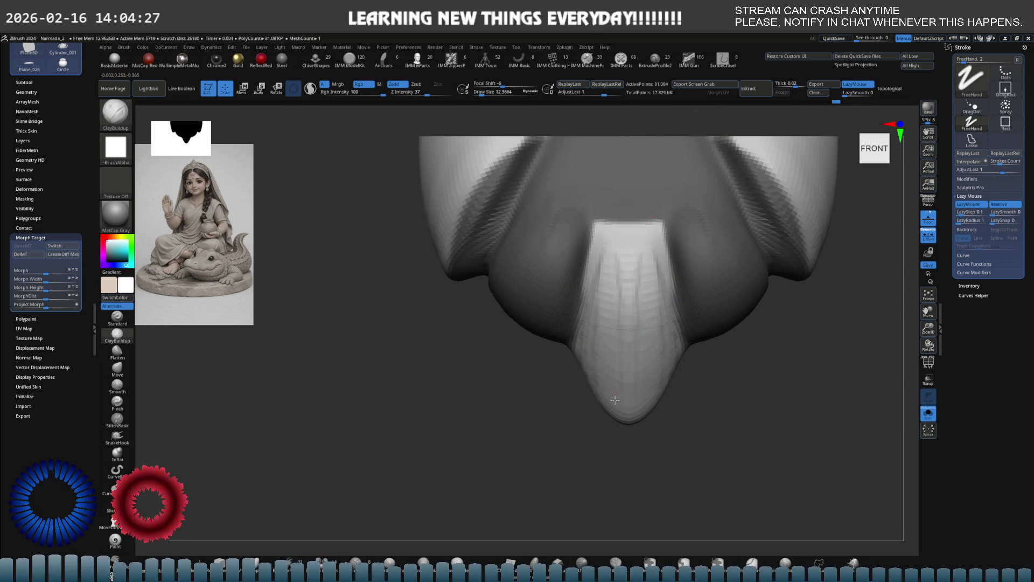
left_click_drag(601, 332, 609, 422)
key("shift")
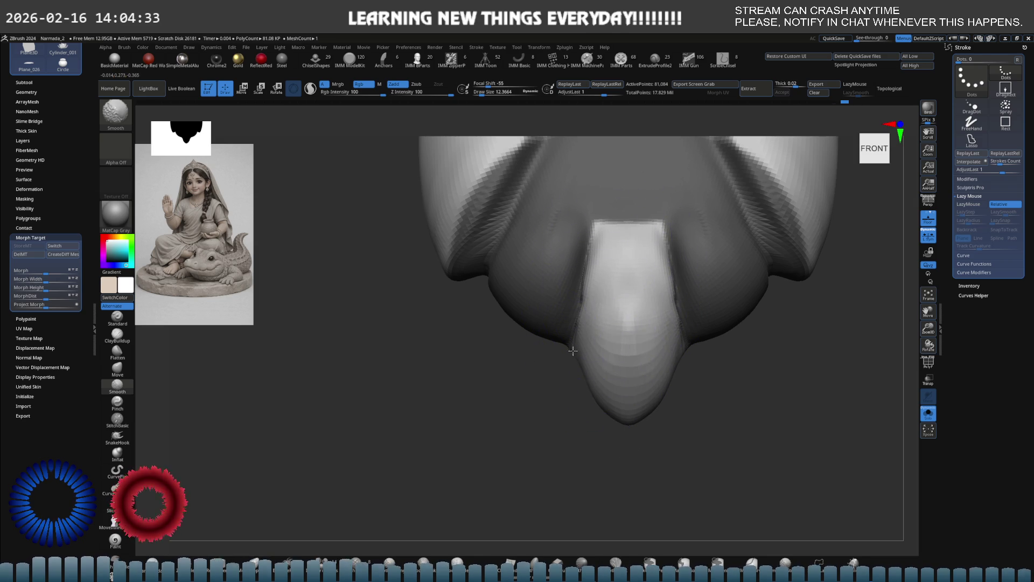
left_click_drag(694, 429, 709, 410, "ctrl")
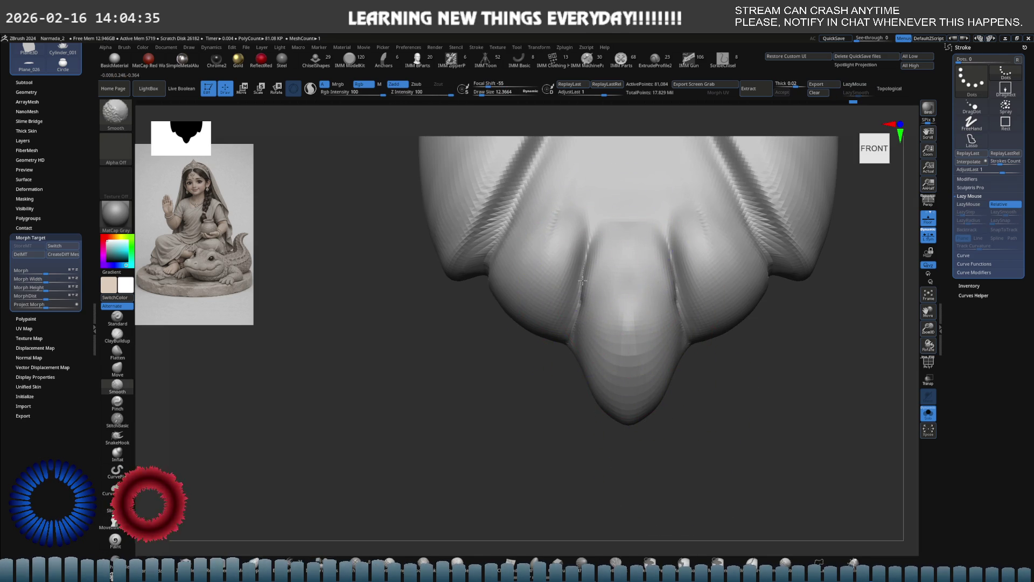
- Mask the pendant's centre and pull the lower lobe tips downward symmetrically with Move
right_click_drag(623, 243, 588, 310)
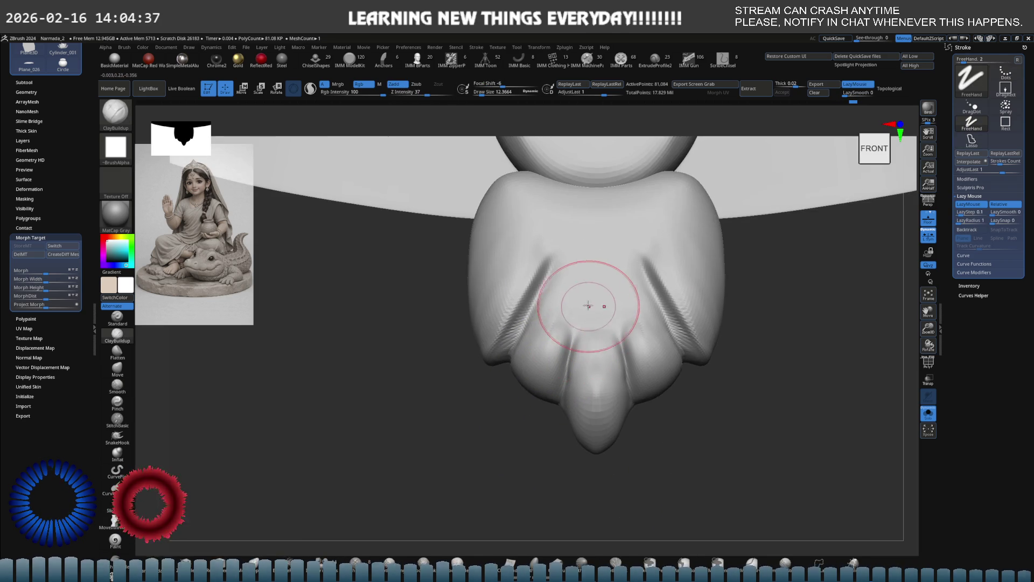
right_click(587, 309)
right_click_drag(508, 324, 549, 316)
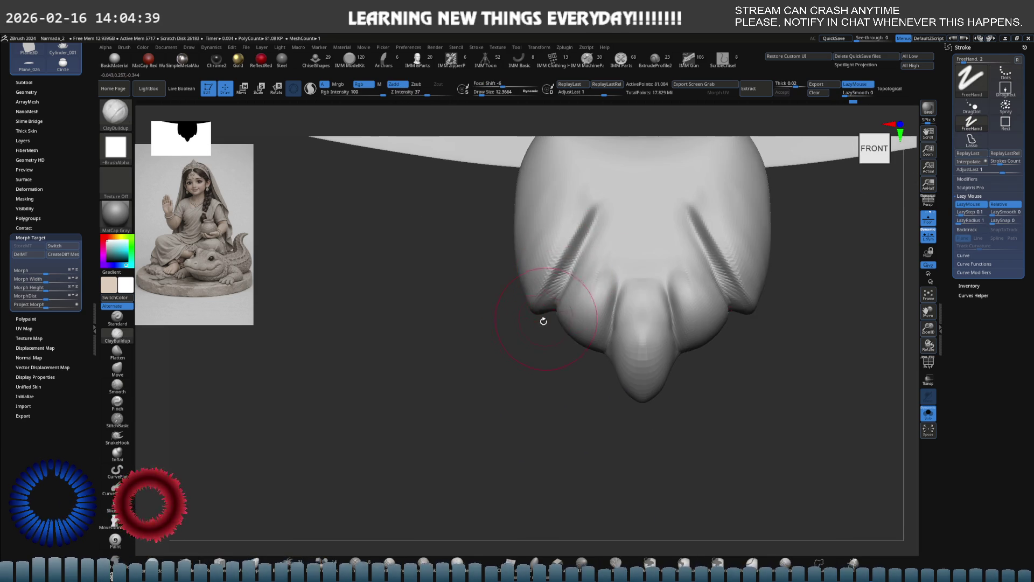
right_click_drag(657, 296, 657, 314, "ctrl")
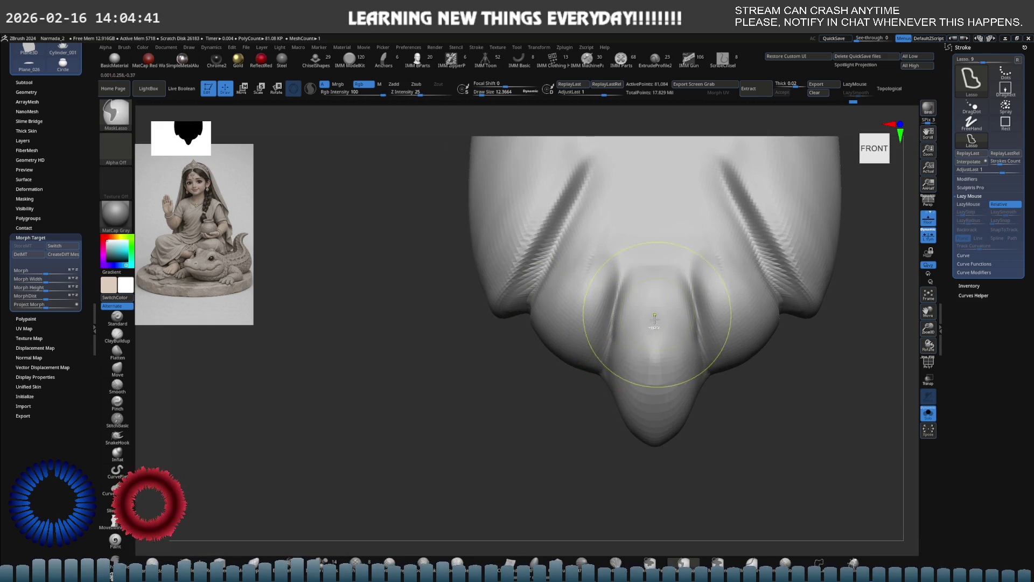
right_click_drag(680, 455, 606, 425)
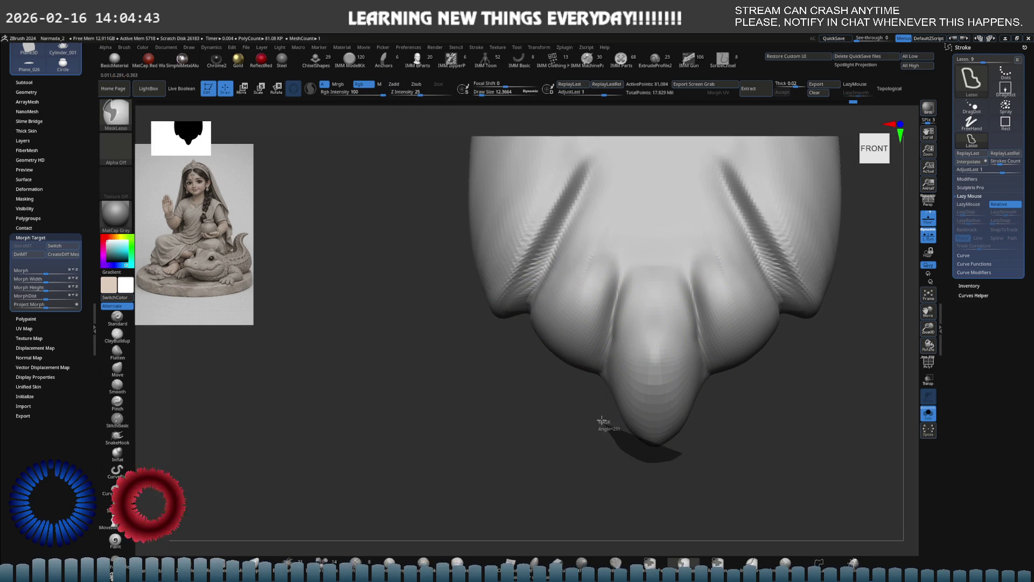
left_click_drag(605, 425, 693, 288, "ctrl")
left_click_drag(584, 380, 576, 390)
mouse_move(546, 353)
left_mouse_down()
mouse_move(578, 382)
mouse_move(513, 404)
left_mouse_up()
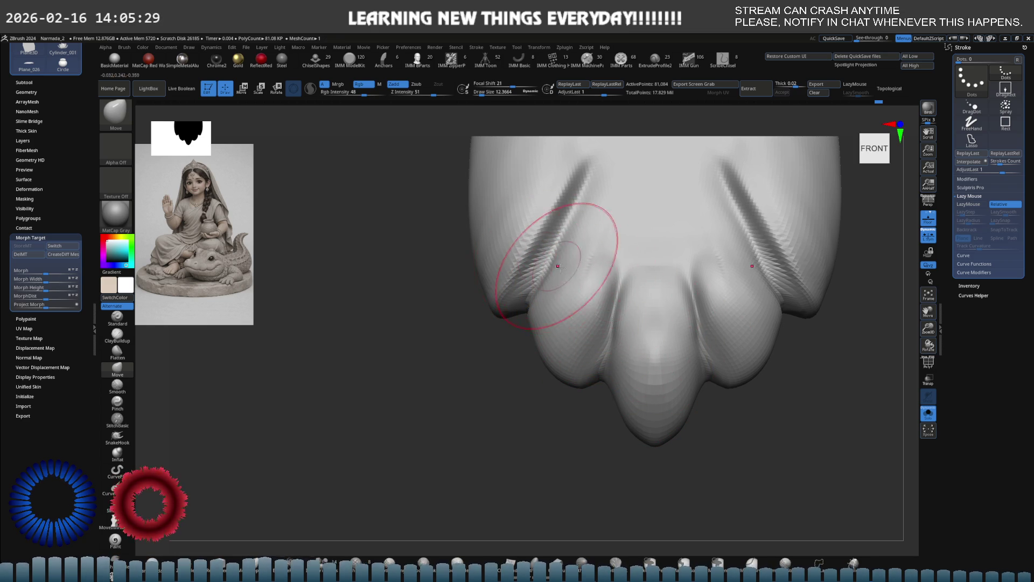
- Orbit to review the refined lower lobes, return to front view, and pick DamStandard (B-D-S)
right_click_drag(552, 263, 675, 273)
mouse_move(588, 375)
right_mouse_down()
mouse_move(602, 275)
mouse_move(640, 371)
mouse_move(609, 343)
mouse_move(579, 247)
right_mouse_up()
key("b")
key("d")
key("s")
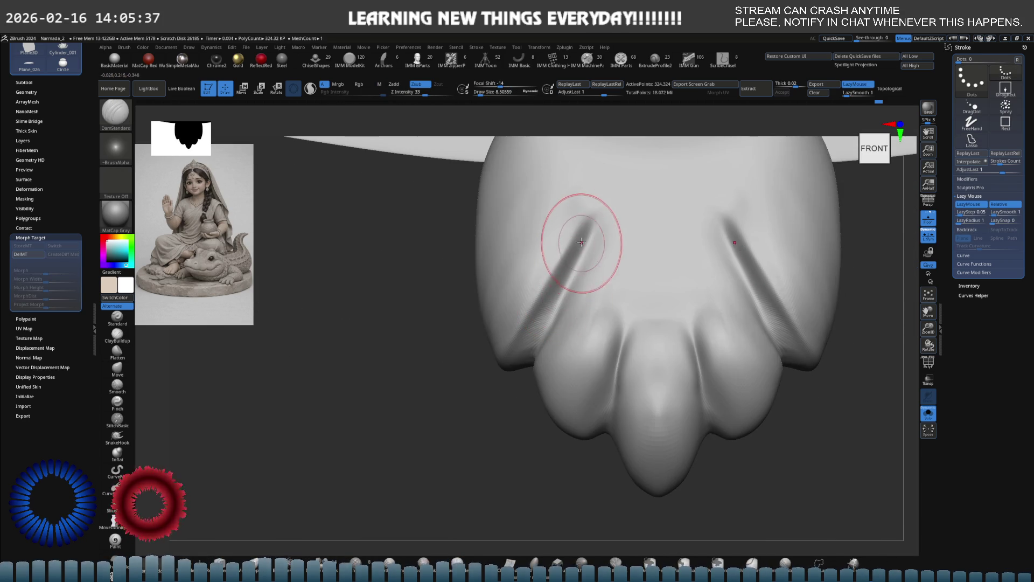
- Carve a DamStandard groove along the left crease, check it from the side, and smooth its edges
left_click_drag(594, 214, 525, 315)
right_click_drag(565, 266, 561, 272)
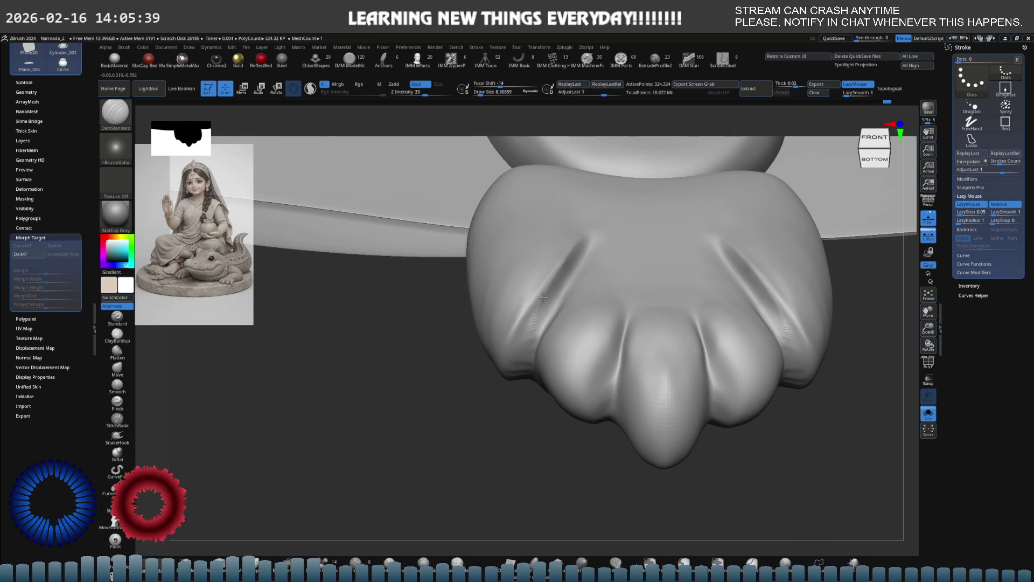
mouse_move(500, 346)
right_mouse_down()
mouse_move(520, 300)
mouse_move(554, 358)
right_mouse_up()
key("ctrl")
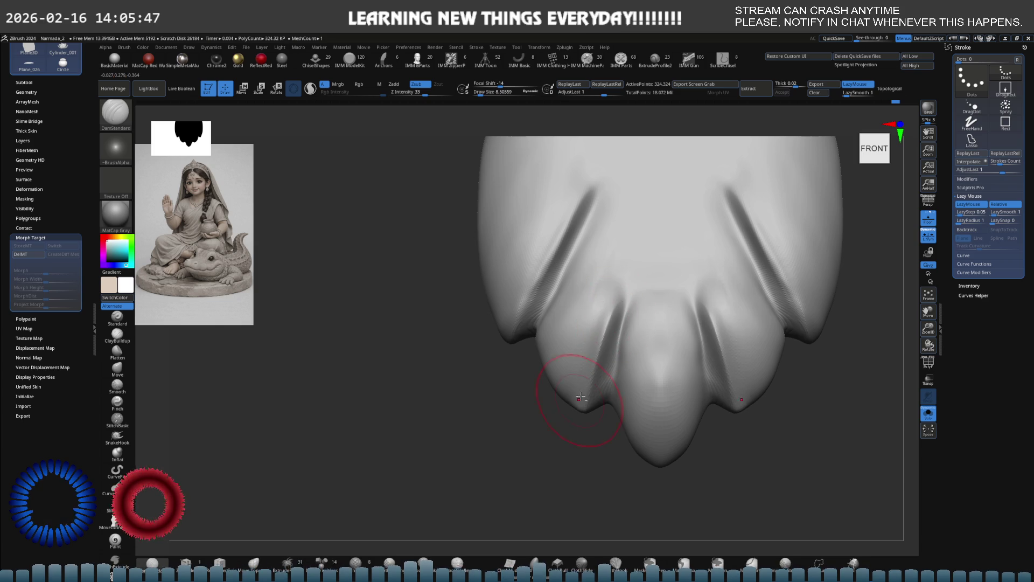
key("shift")
mouse_move(565, 397)
right_mouse_down()
mouse_move(582, 374)
mouse_move(584, 333)
right_mouse_up()
- After trying Move and ClayBuildup, carve a deep DamStandard crease between the two left lobes
key("b")
key("m")
key("v")
key("b")
key("c")
key("b")
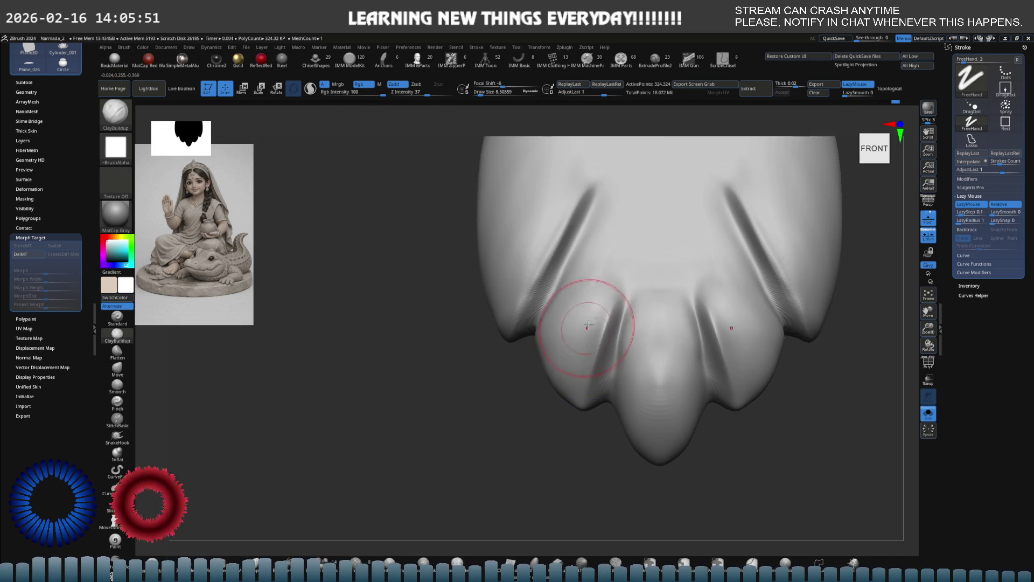
key("shift")
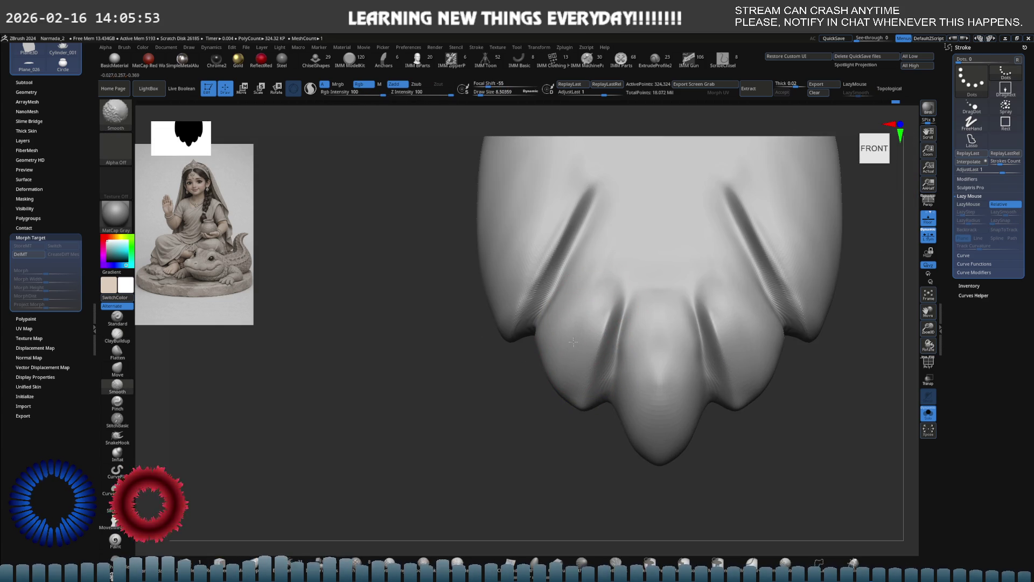
right_click_drag(566, 347, 538, 306, "alt")
key("b")
key("d")
key("s")
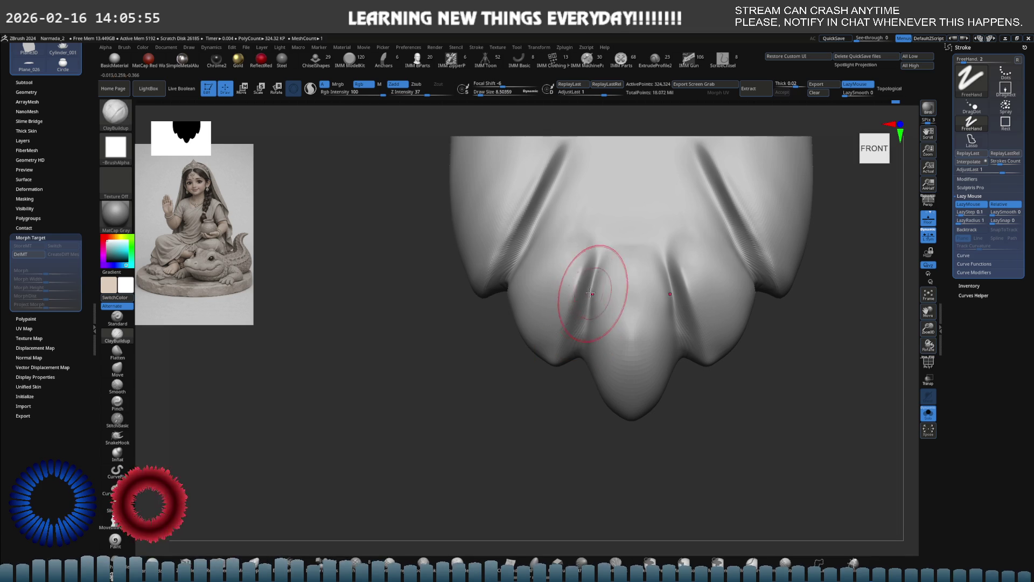
left_click_drag(593, 288, 578, 351)
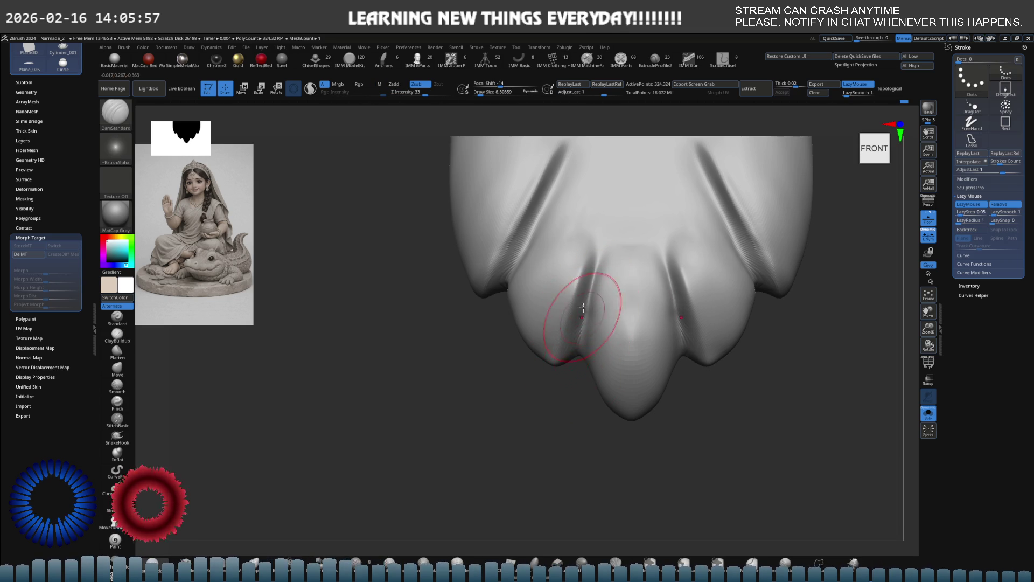
- Smooth the crease edges while orbiting to inspect from front-right and front-left
key("shift")
right_click_drag(554, 273, 492, 218)
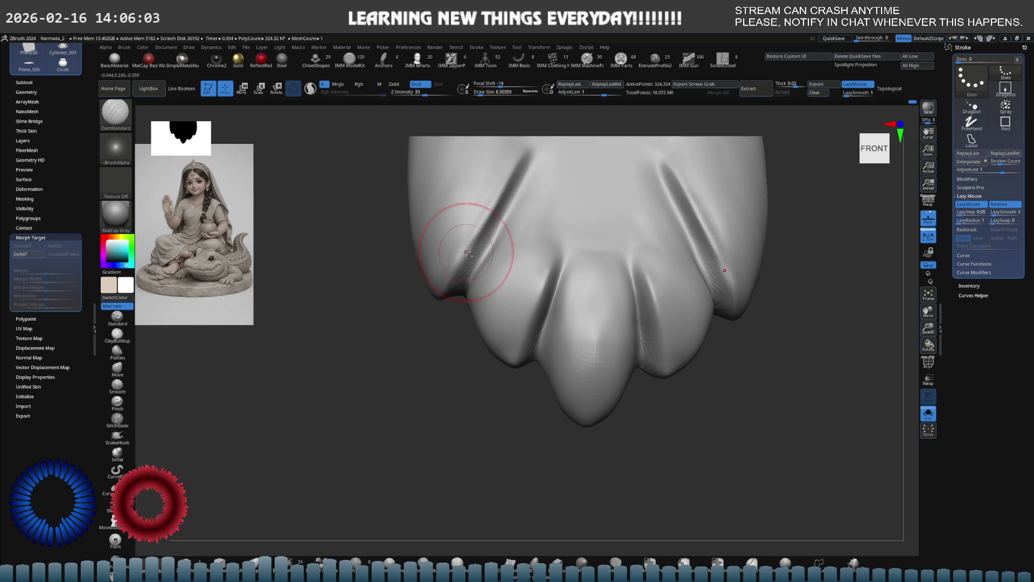
key("shift")
mouse_move(453, 218)
right_mouse_down("alt")
mouse_move(474, 208)
mouse_move(482, 242)
mouse_move(531, 221)
right_mouse_up("alt")
key("b")
key("m")
key("v")
- Return to a straight front view and subdivide the mesh with Ctrl+D
key("ctrl")
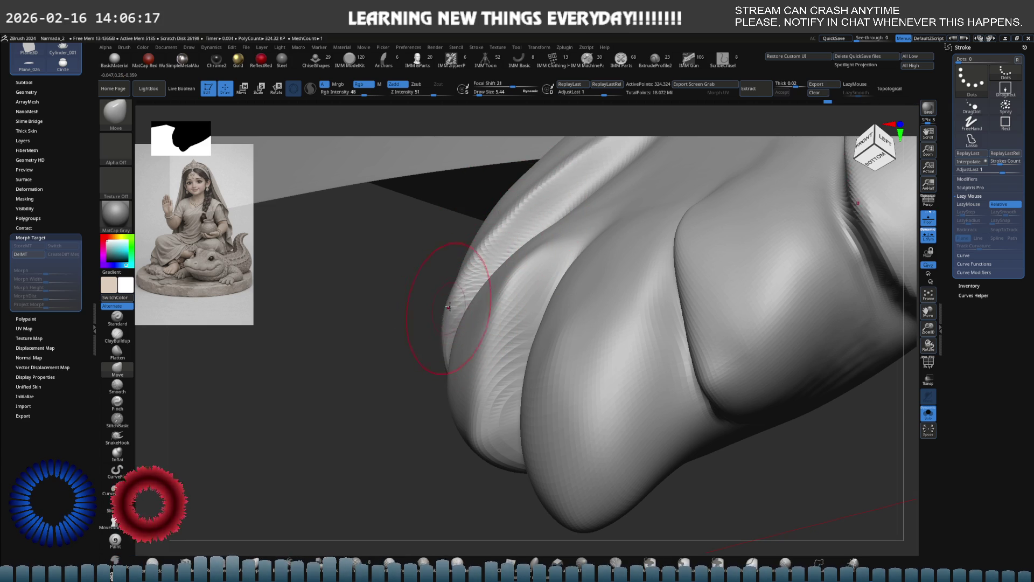
right_click_drag(453, 296, 497, 323)
right_click(498, 324)
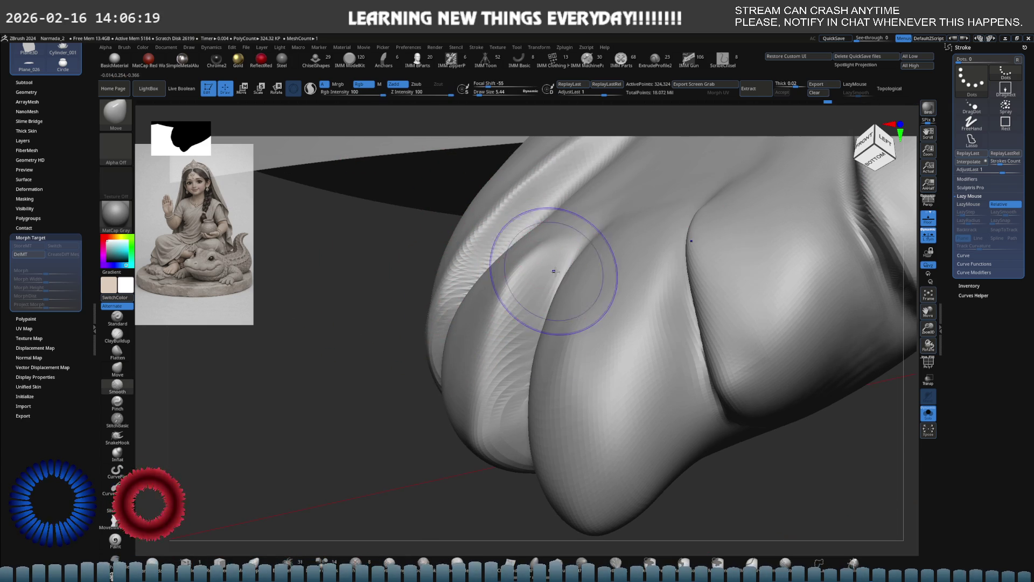
right_click_drag(553, 247, 514, 242, "shift")
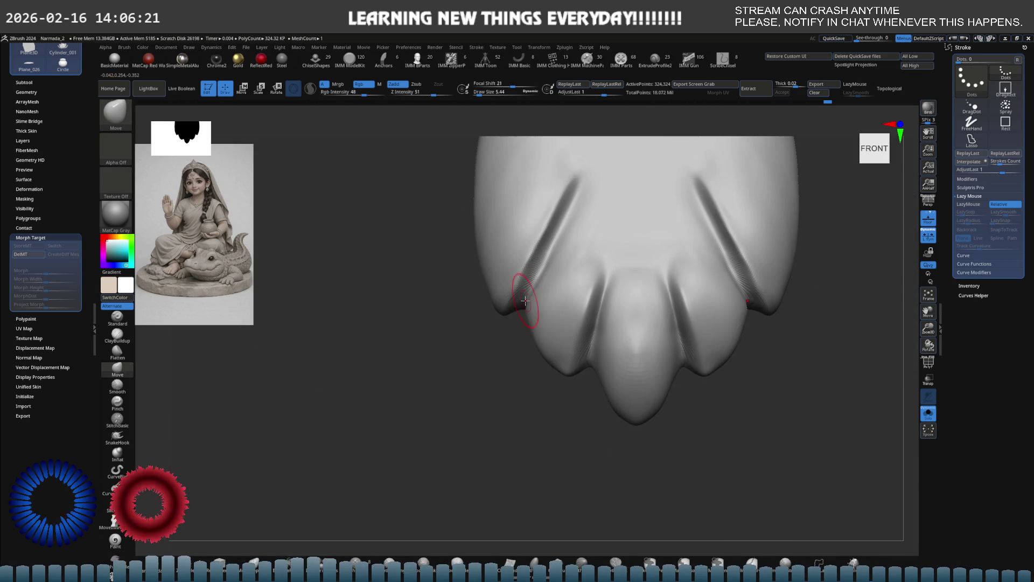
key("ctrl+d")
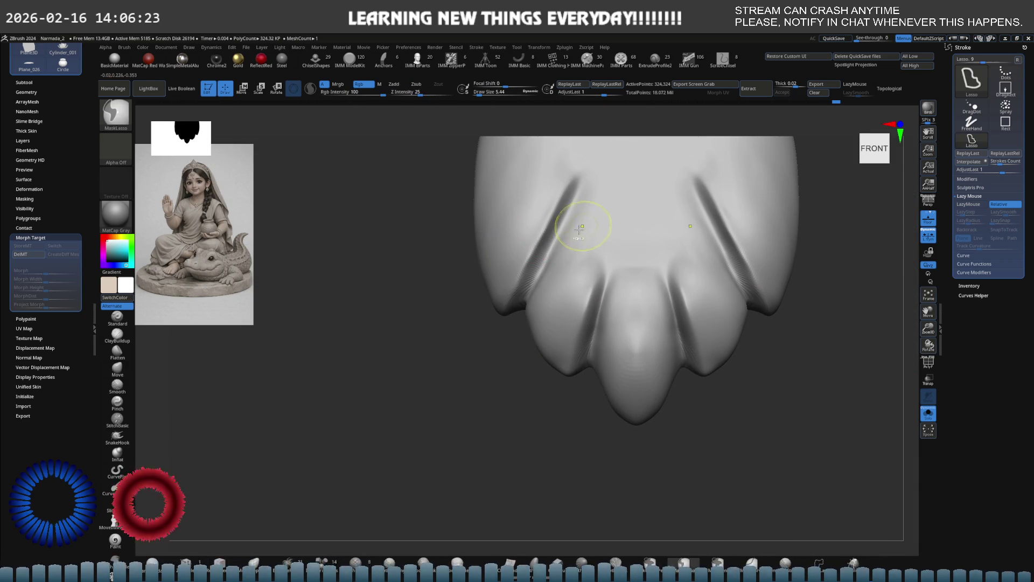
- Select DamStandard again and enlarge the Draw Size
key("s")
key("b")
key("d")
key("s")
scroll(545, 267, "up", 2)
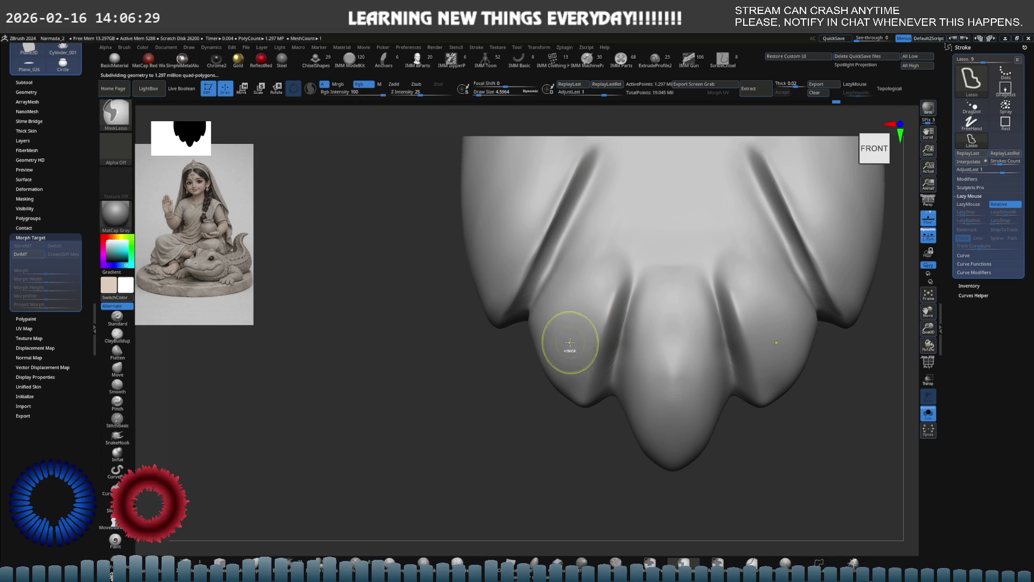
scroll(618, 315, "down", 1, "ctrl")
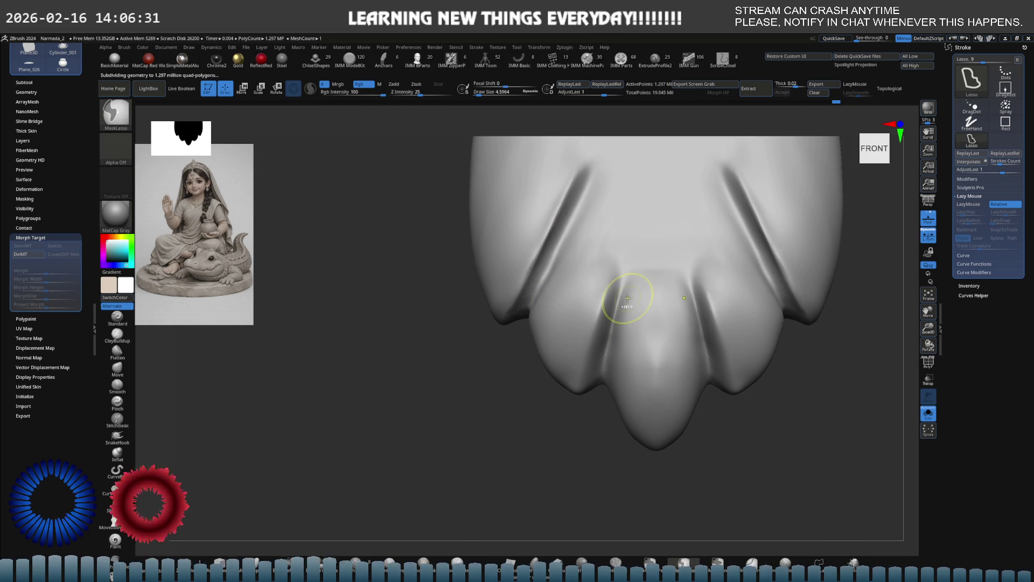
key("s")
left_click_drag(653, 274, 631, 278)
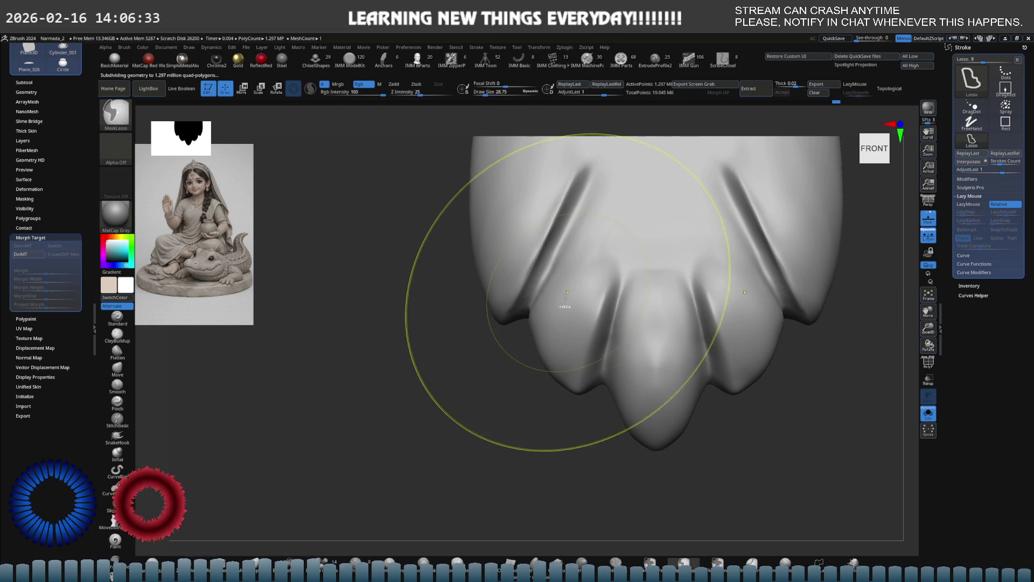
- Orbit below and above the pendant and step down then back up a subdivision level
right_click_drag(568, 292, 536, 313)
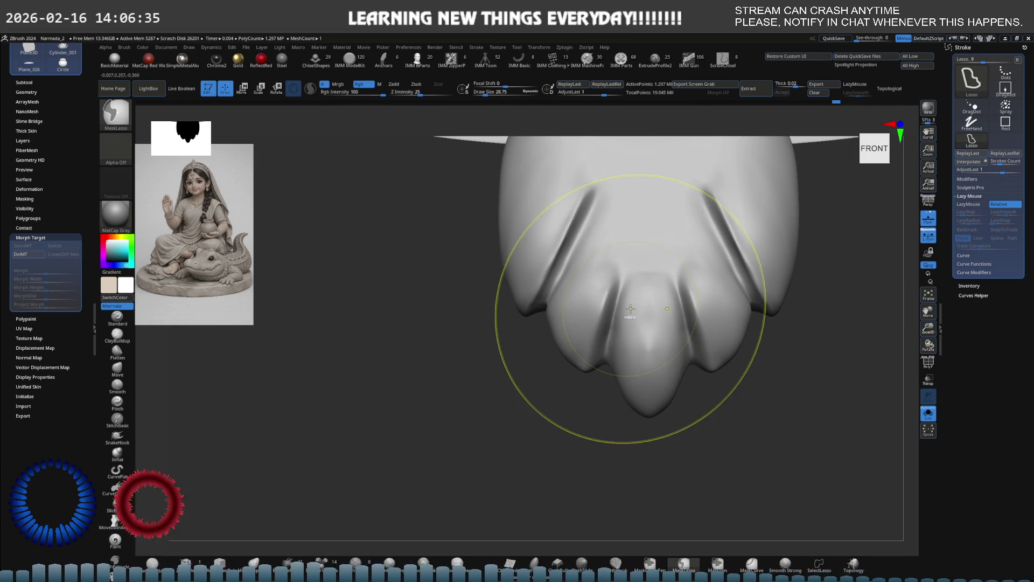
right_click_drag(630, 308, 643, 300)
key("ctrl+z")
key("d")
key("ctrl")
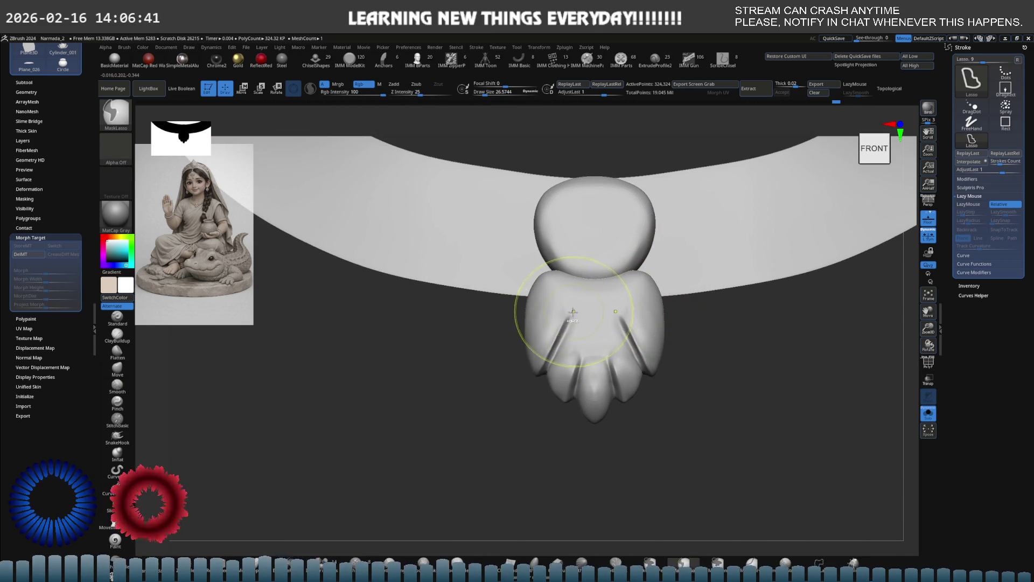
right_click_drag(573, 312, 566, 303, "ctrl")
- Smooth the front surface above the lobes, then shrink the brush to about half size
key("s")
mouse_move(589, 308)
left_mouse_down()
mouse_move(555, 308)
mouse_move(511, 342)
left_mouse_up()
key("shift")
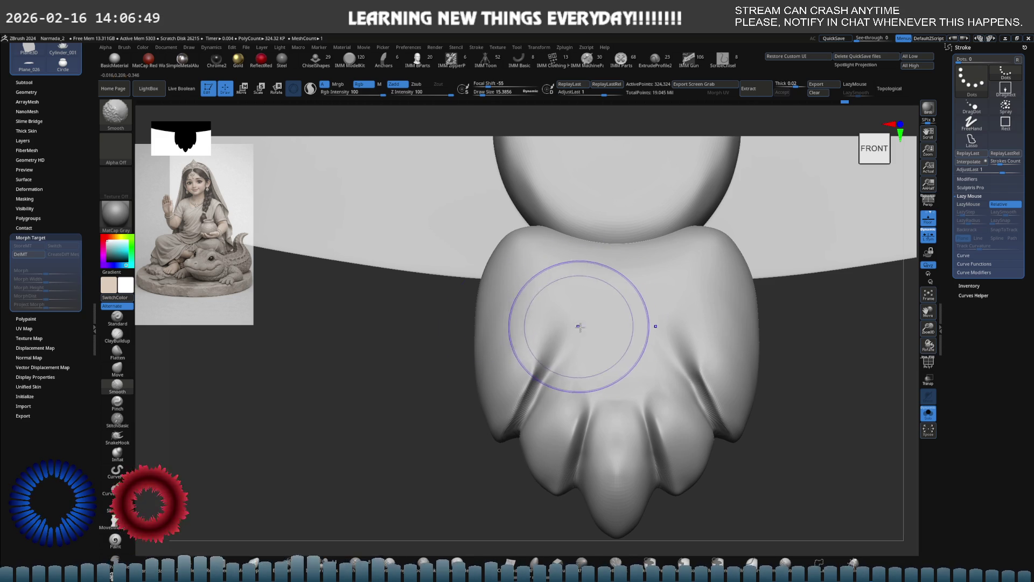
key("s")
left_click_drag(618, 369, 608, 369)
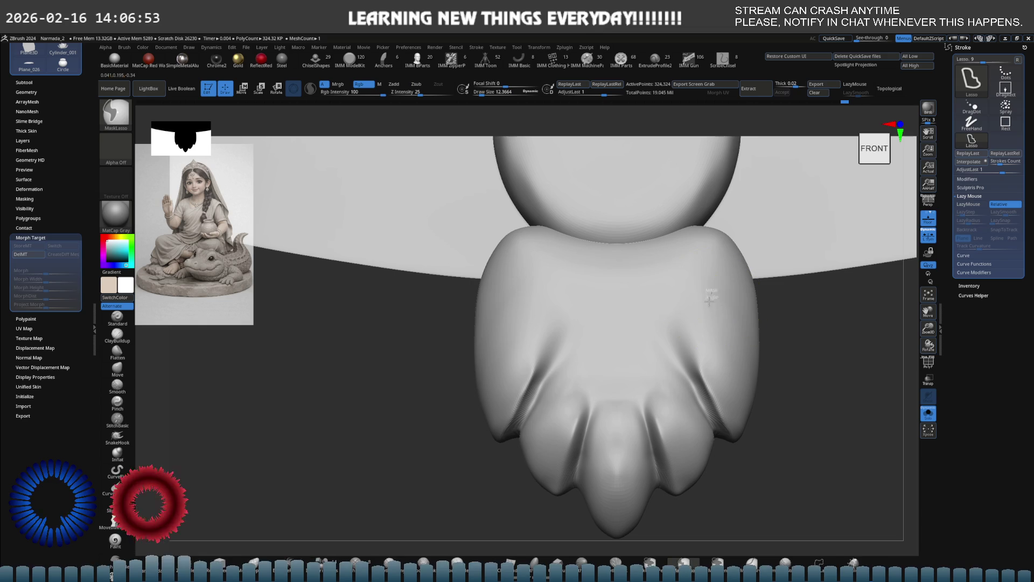
- Mask the lower lobes, flatten the crease on the upper front, then solo the pendant subtool
mouse_move(691, 303)
left_mouse_down("ctrl")
mouse_move(672, 351)
mouse_move(499, 284)
left_mouse_up("ctrl")
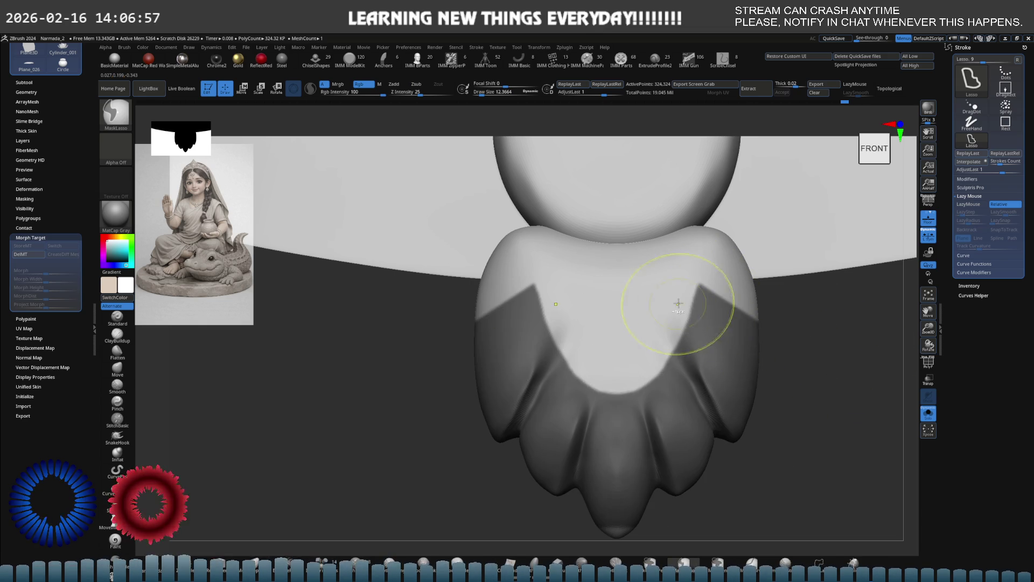
key("b")
key("f")
key("l")
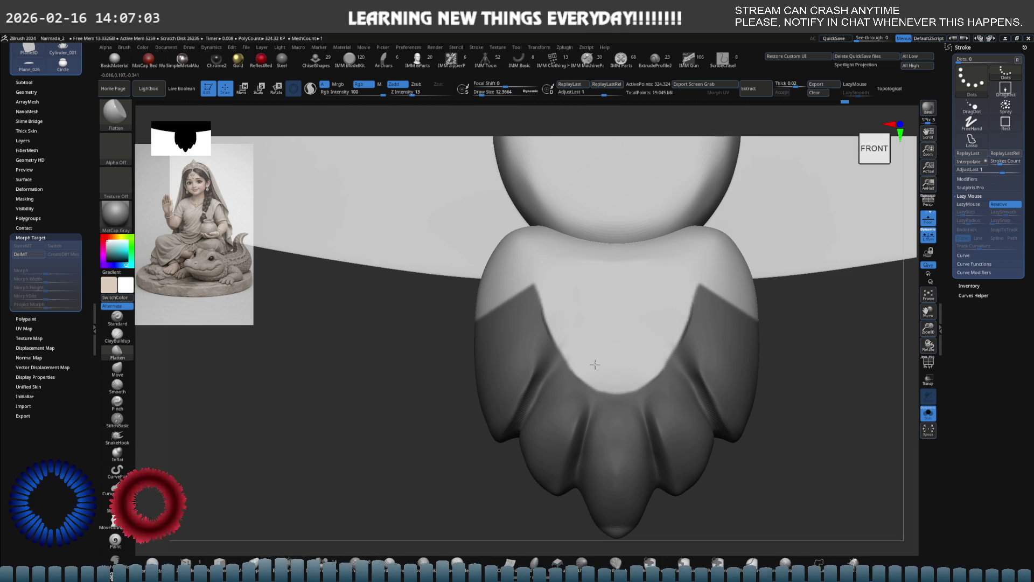
left_click_drag(582, 312, 623, 285, "shift")
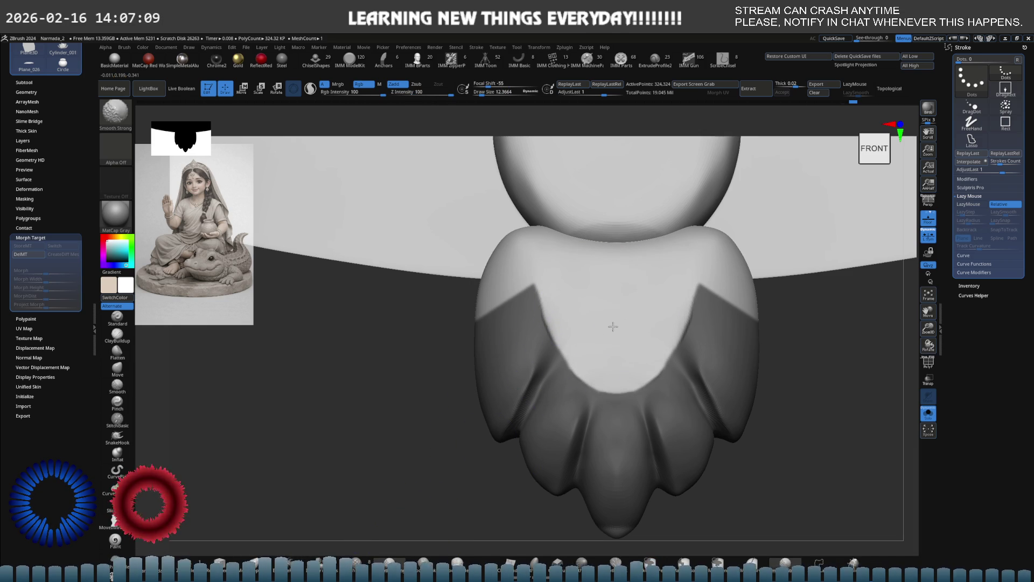
left_click(608, 303, "ctrl+shift")
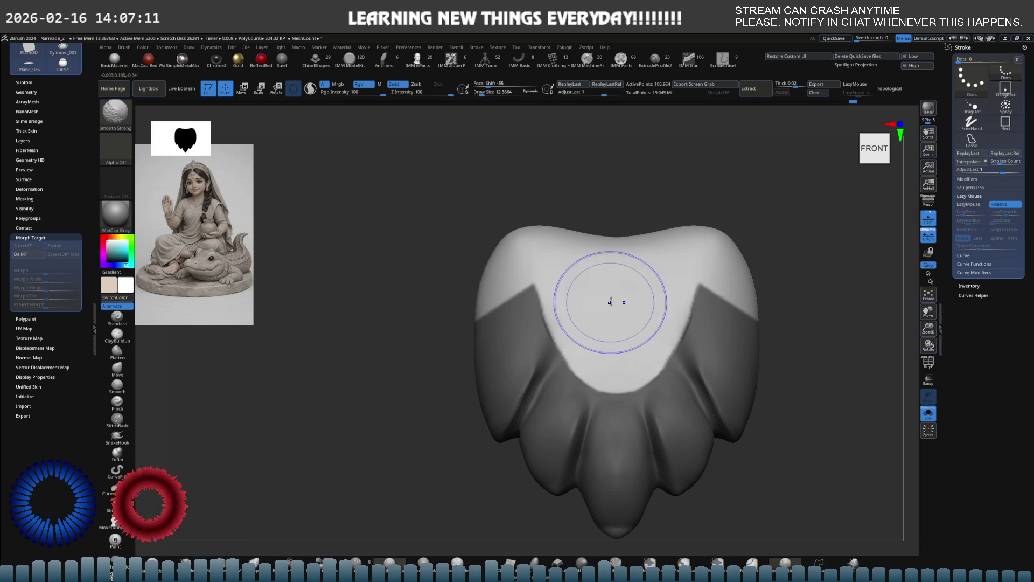
- Clear the old mask, face the pendant front and shrink the brush for lasso masking
key("b")
key("f")
key("l")
right_click_drag(658, 326, 714, 312)
left_click(798, 312, "ctrl")
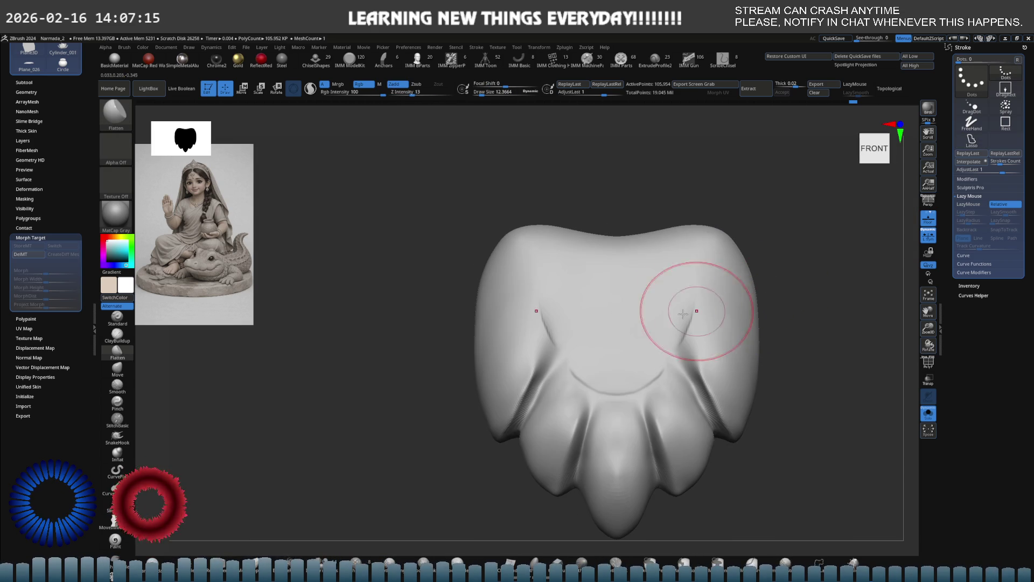
key("s")
left_click_drag(563, 299, 563, 298)
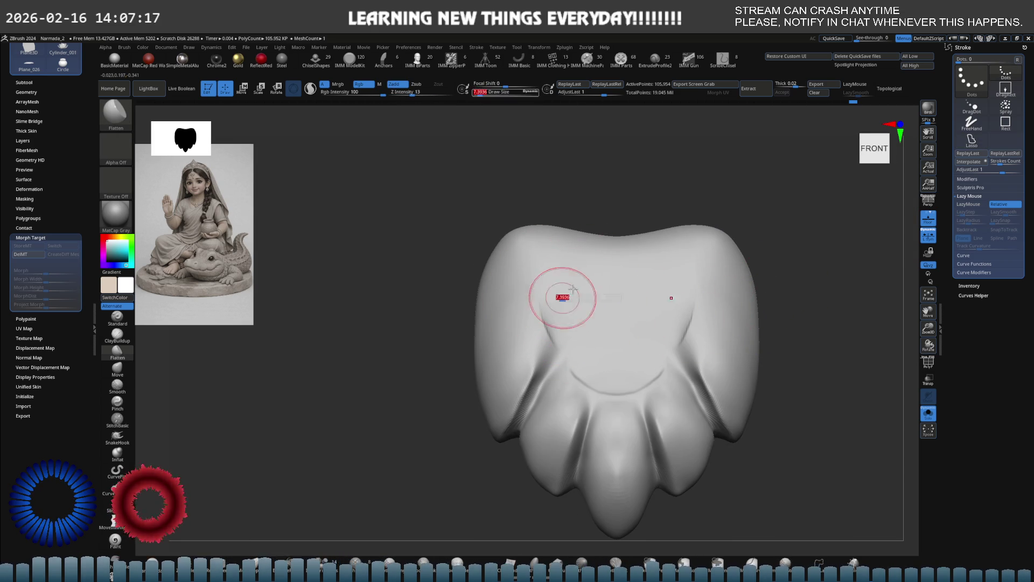
key("ctrl+z")
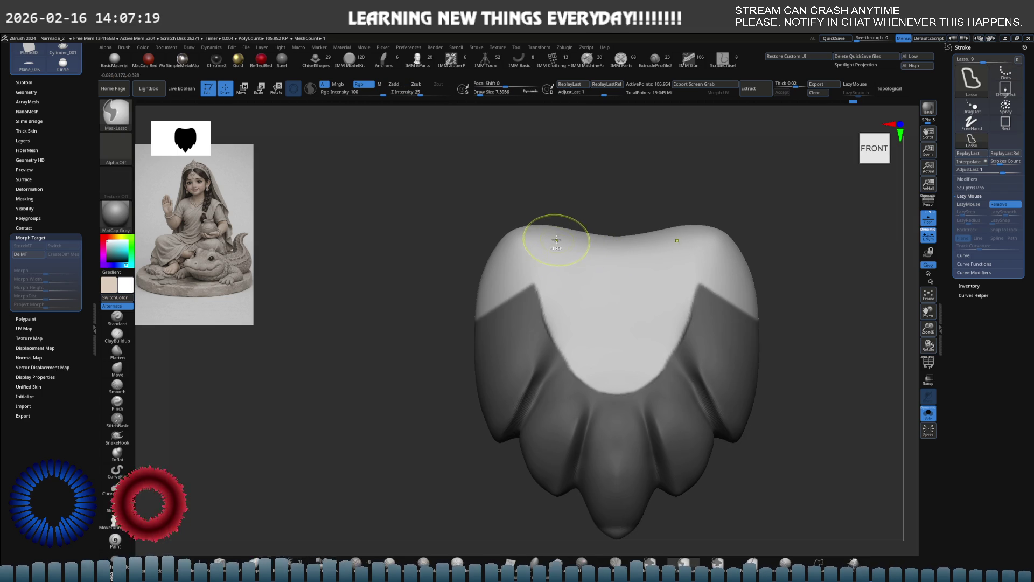
- Lasso-mask the centre and top-edge wedges so a V-shaped band stays unmasked
left_click_drag(579, 321, 675, 243)
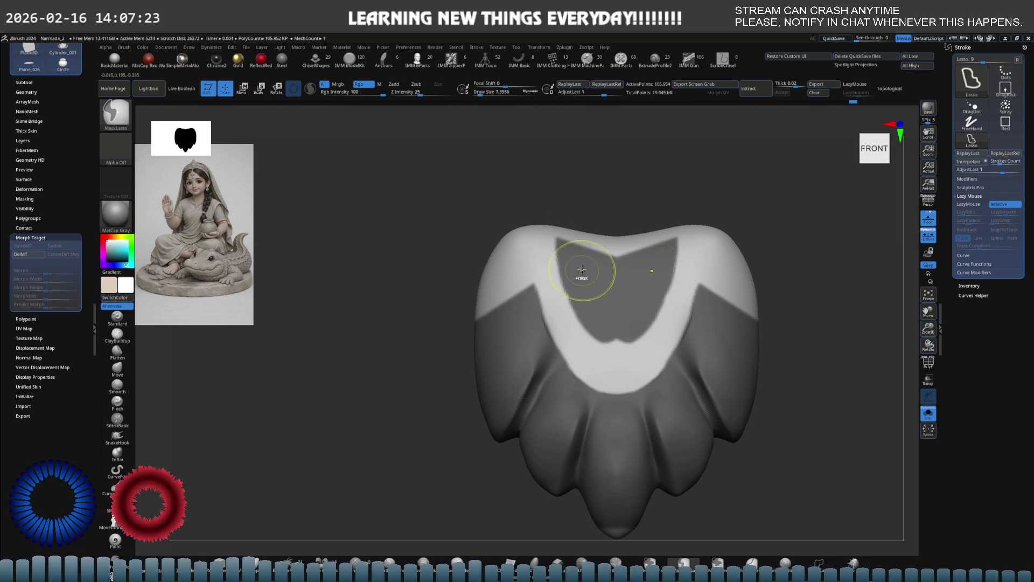
left_click_drag(612, 324, 638, 329, "ctrl")
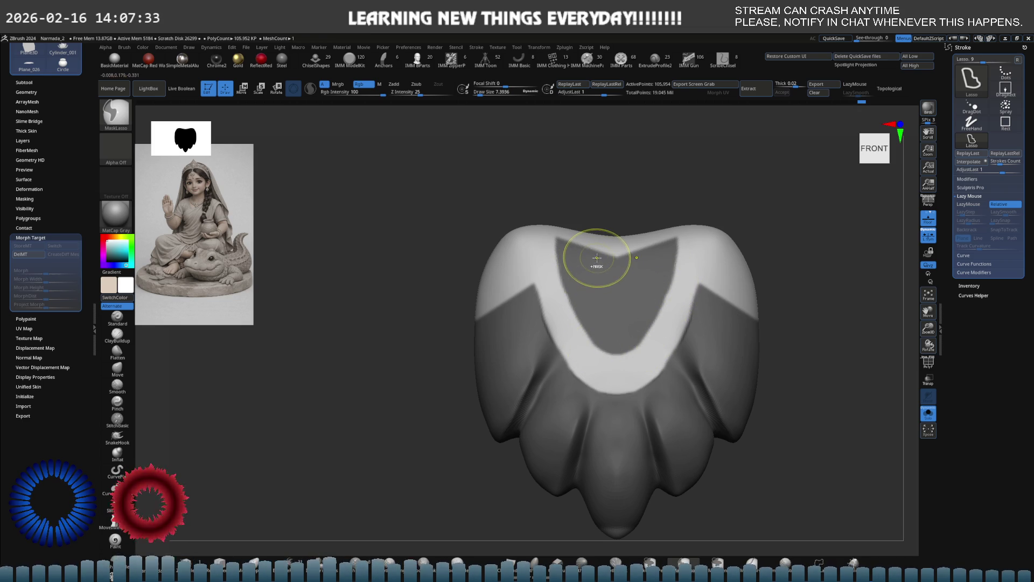
mouse_move(534, 223)
left_mouse_down("ctrl")
mouse_move(503, 314)
mouse_move(566, 238)
mouse_move(554, 224)
left_mouse_up("ctrl")
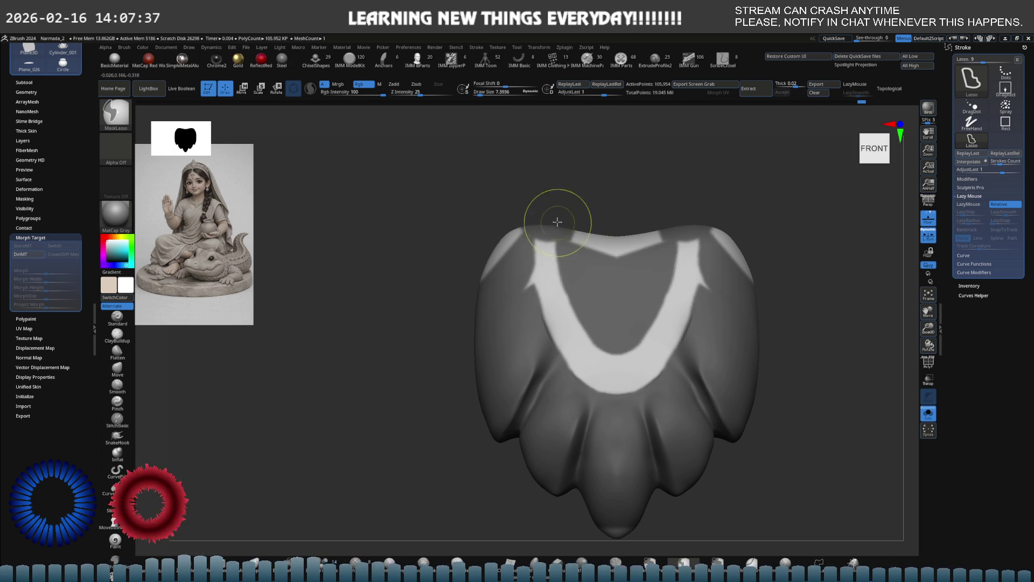
key("ctrl+z")
mouse_move(508, 300)
left_mouse_down("ctrl")
mouse_move(550, 250)
mouse_move(542, 277)
mouse_move(537, 270)
left_mouse_up("ctrl")
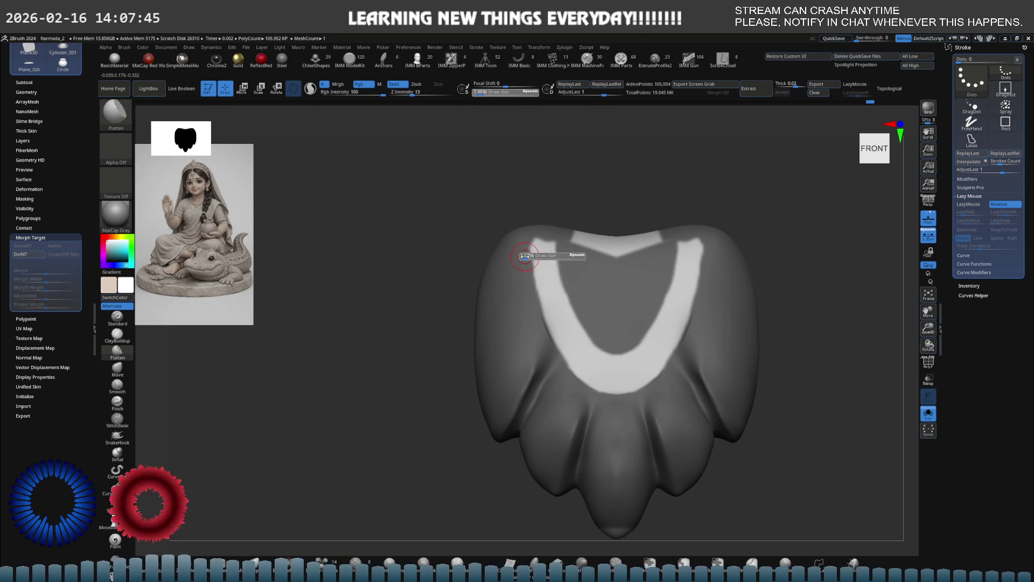
scroll(751, 258, "up", 1)
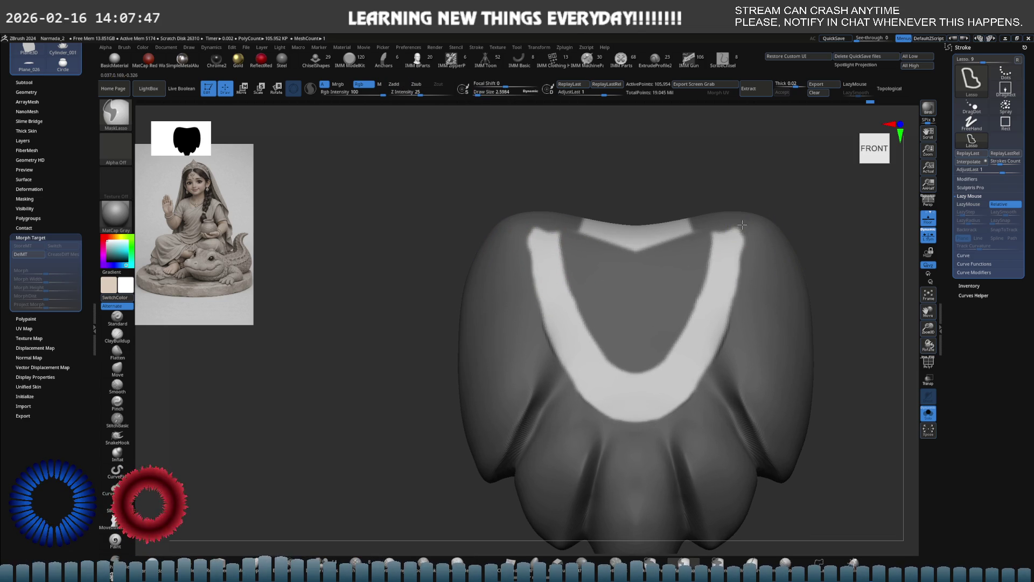
- Mask along the band's upper-right edge and switch to freehand mask painting
mouse_move(747, 235)
left_mouse_down("ctrl")
mouse_move(762, 265)
mouse_move(727, 243)
left_mouse_up("ctrl")
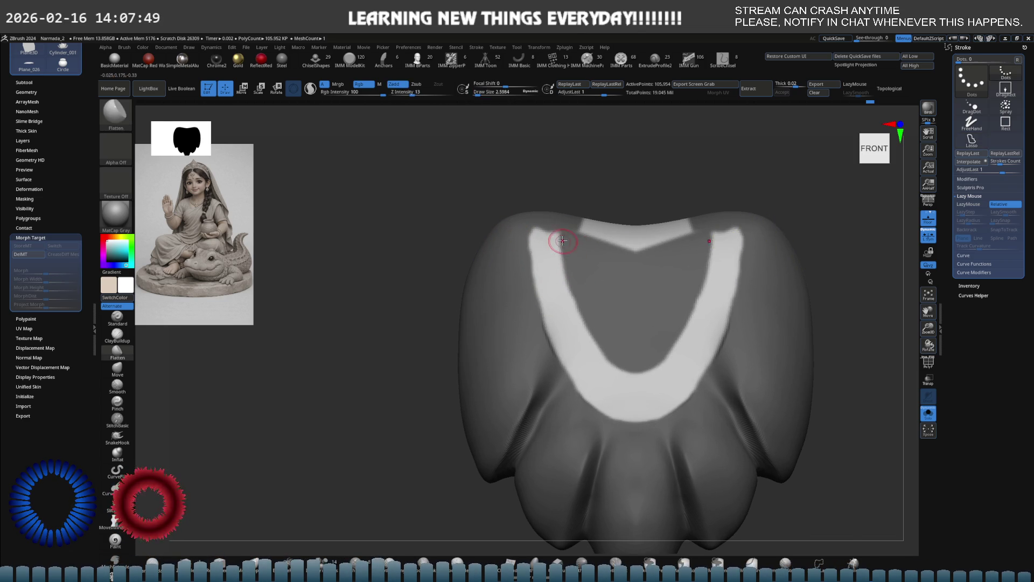
scroll(612, 231, "up", 2)
key("ctrl")
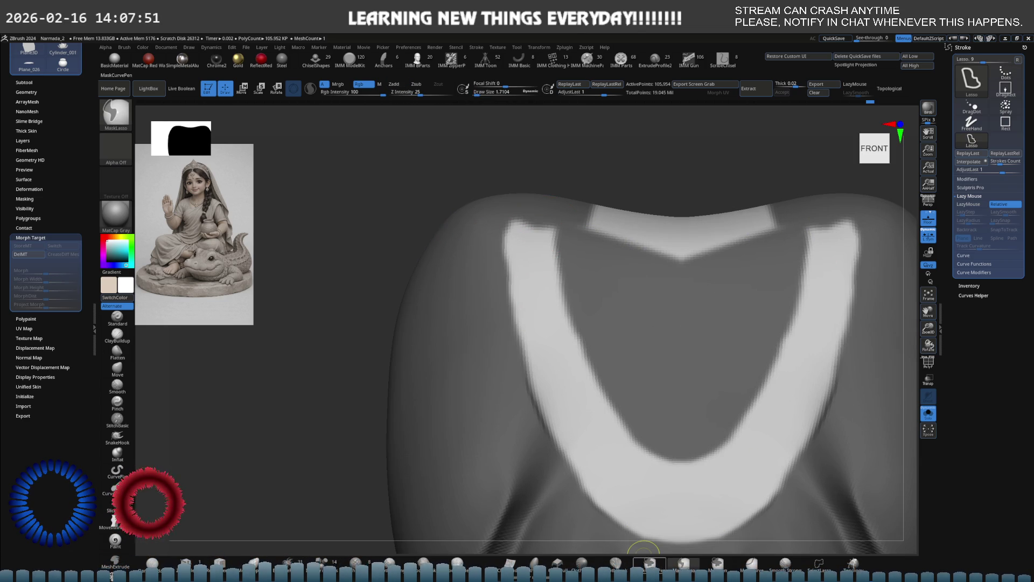
key("Escape")
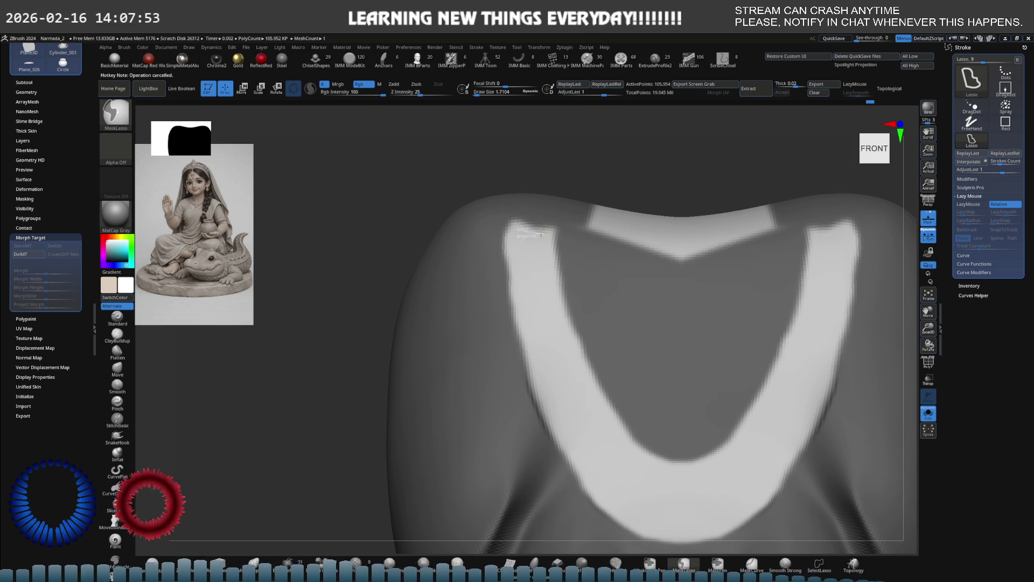
left_click(717, 563)
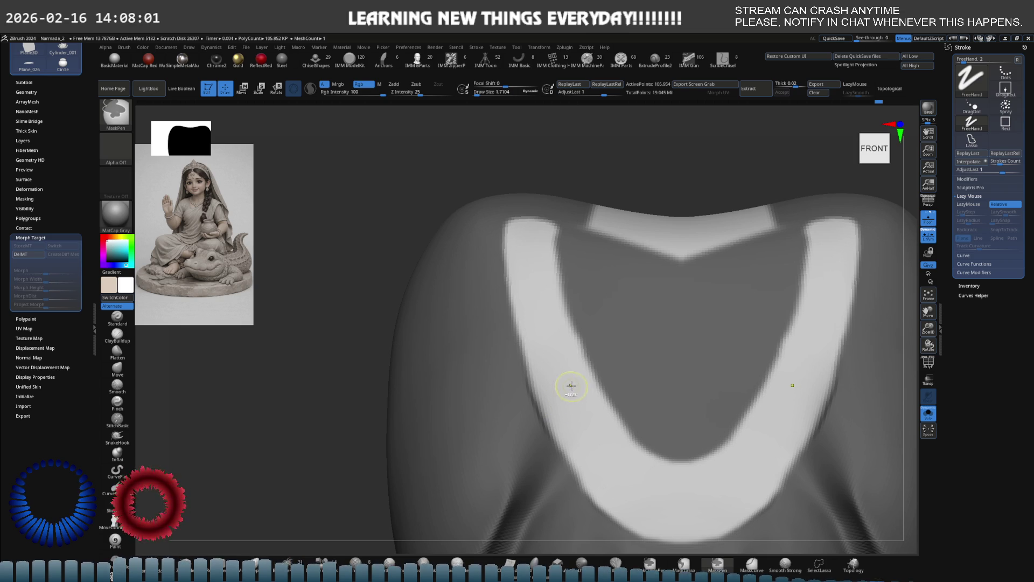
- Repaint the mask along the band's top edge, closing the notch, and show polyframe
key("ctrl")
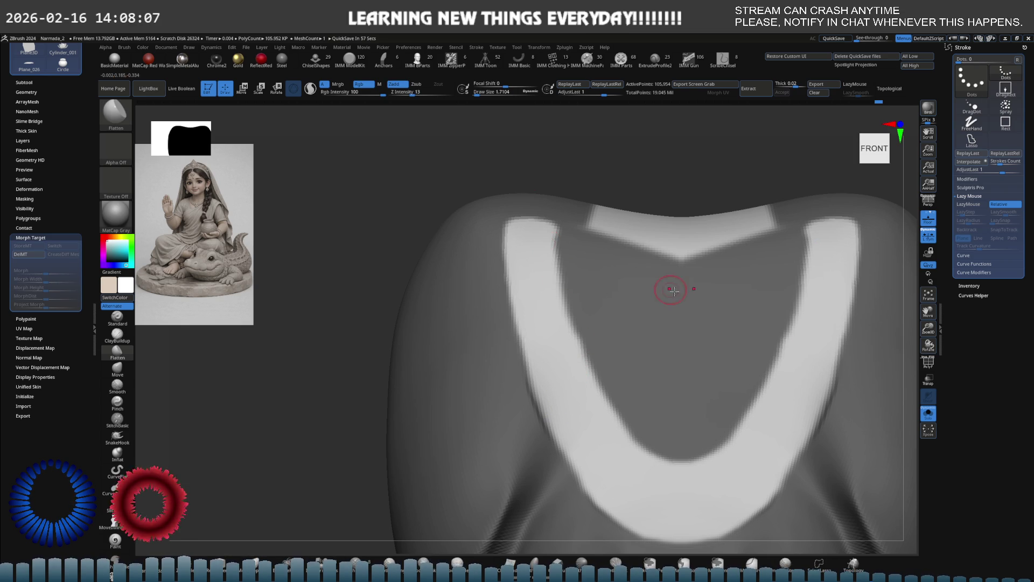
key("ctrl")
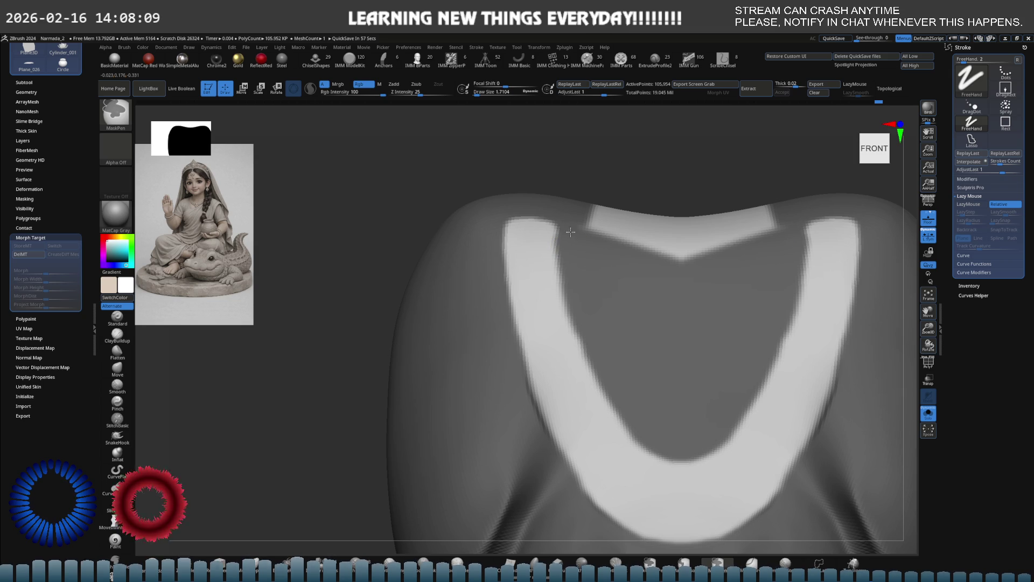
mouse_move(579, 234)
left_mouse_down("ctrl")
mouse_move(677, 256)
mouse_move(716, 227)
left_mouse_up("ctrl")
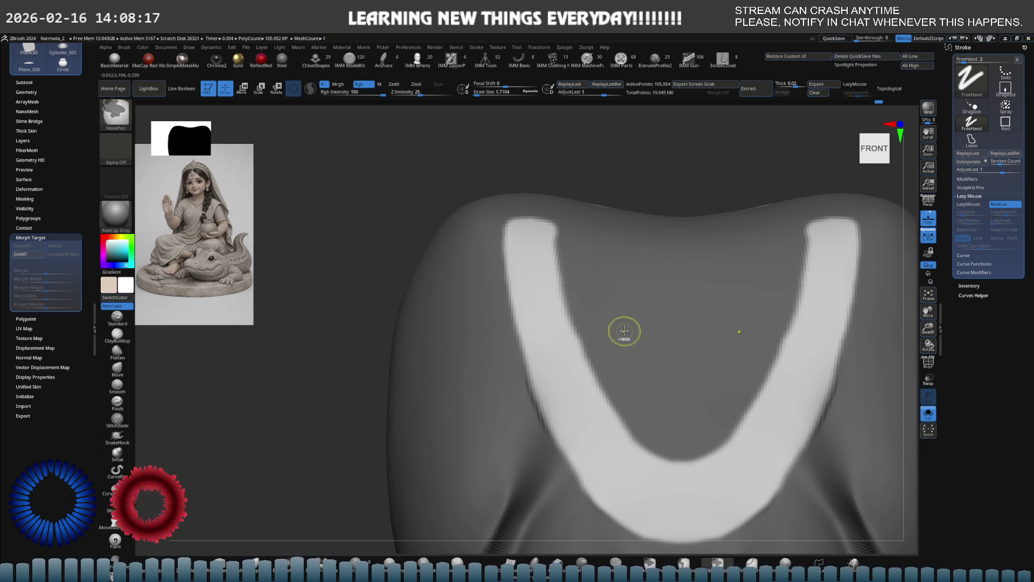
key("shift+f")
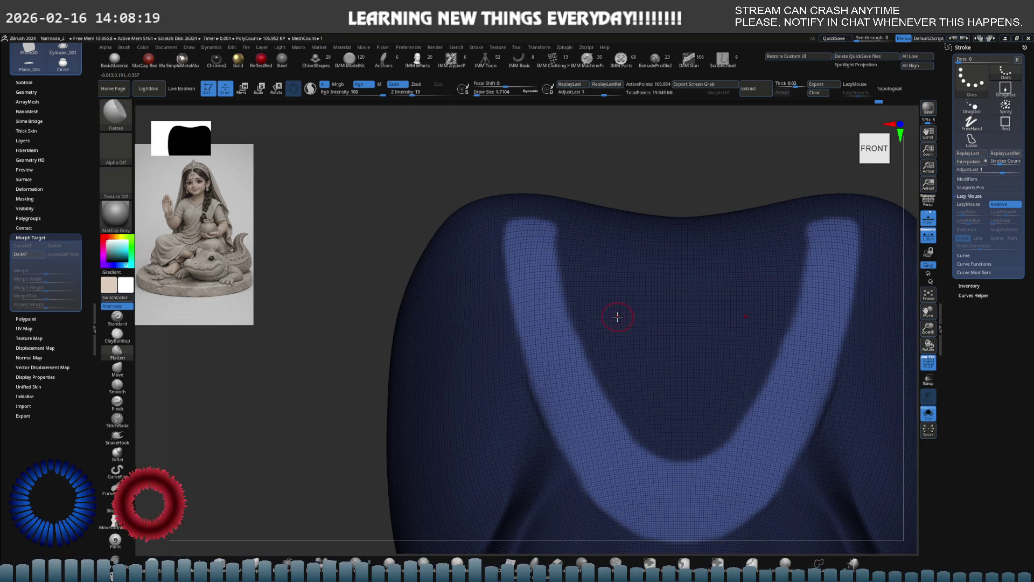
- Polygroup the masked V band and hide everything except that band
key("shift+f")
key("s")
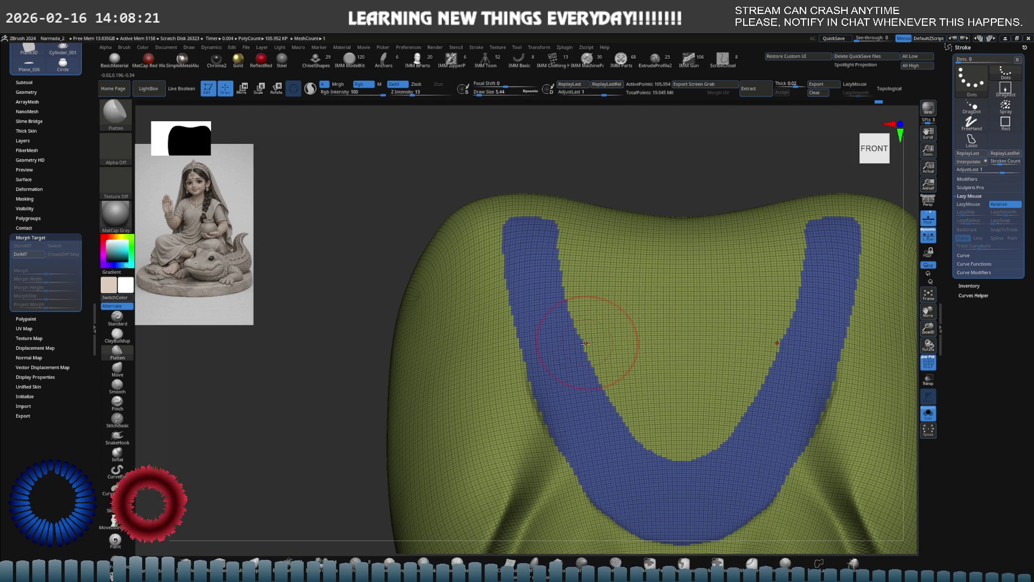
left_click(563, 356, "ctrl+alt+shift")
left_click(563, 355, "ctrl+shift")
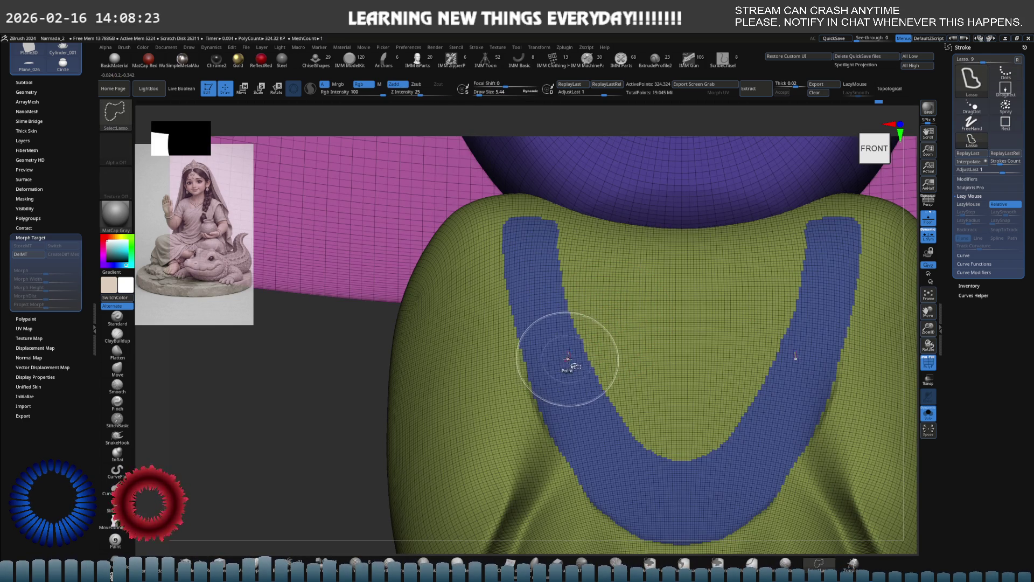
left_click(562, 368, "ctrl+shift")
left_click(565, 364, "ctrl+shift")
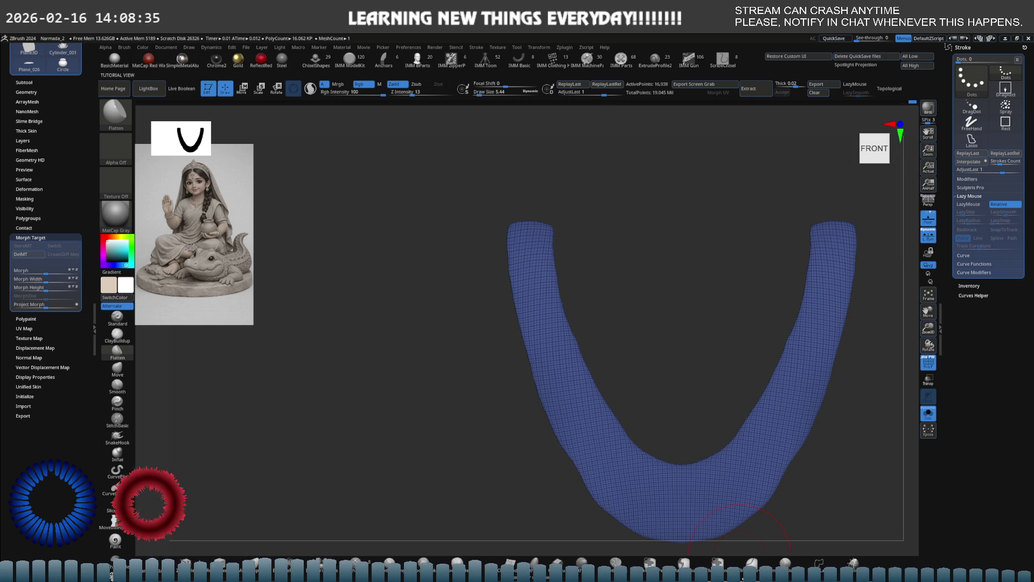
- Smooth the band lightly and set Polish By Features to 51 in Deformation
right_click_drag(552, 390, 526, 349, "alt")
key("shift")
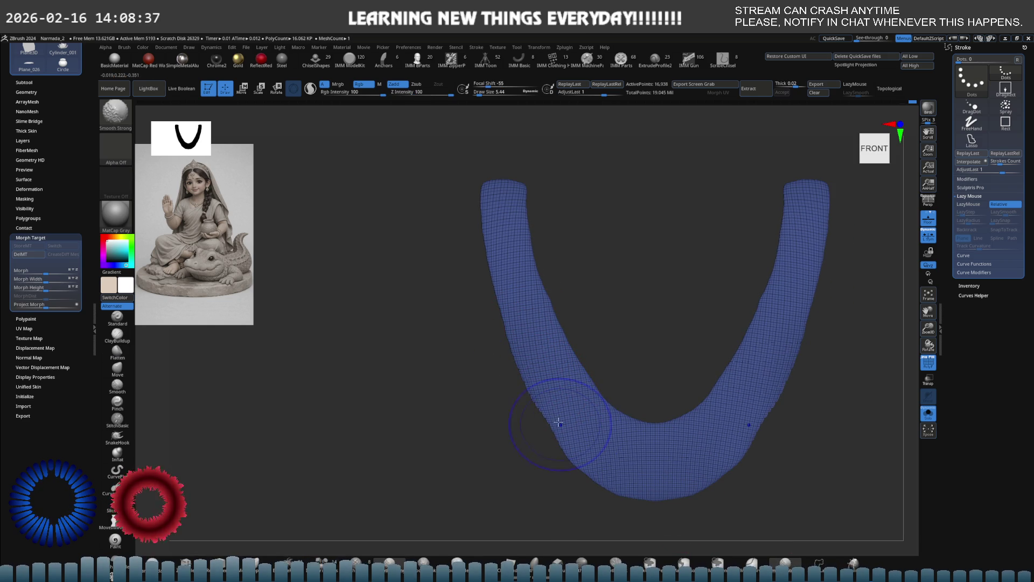
key("shift")
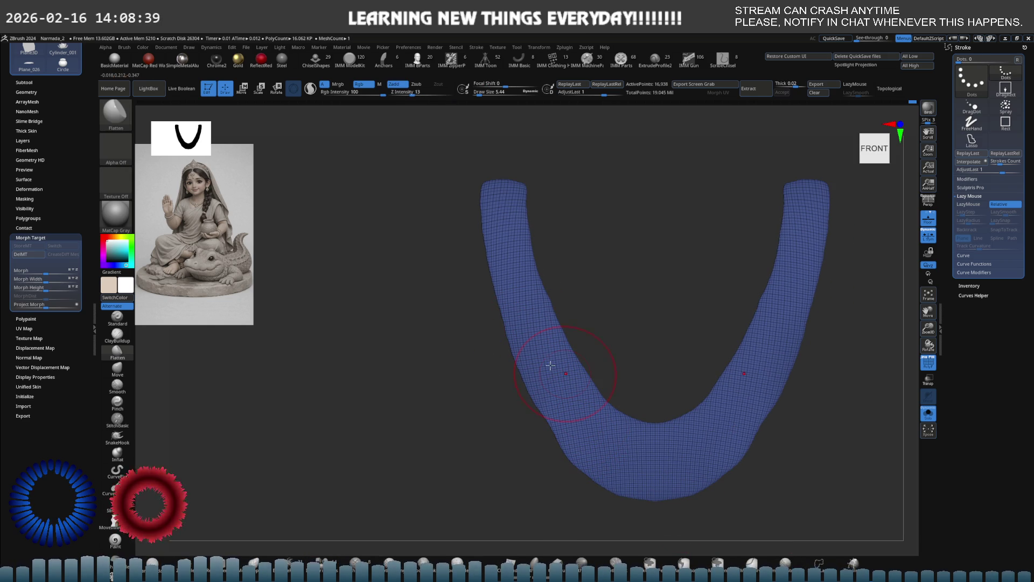
left_click(30, 194)
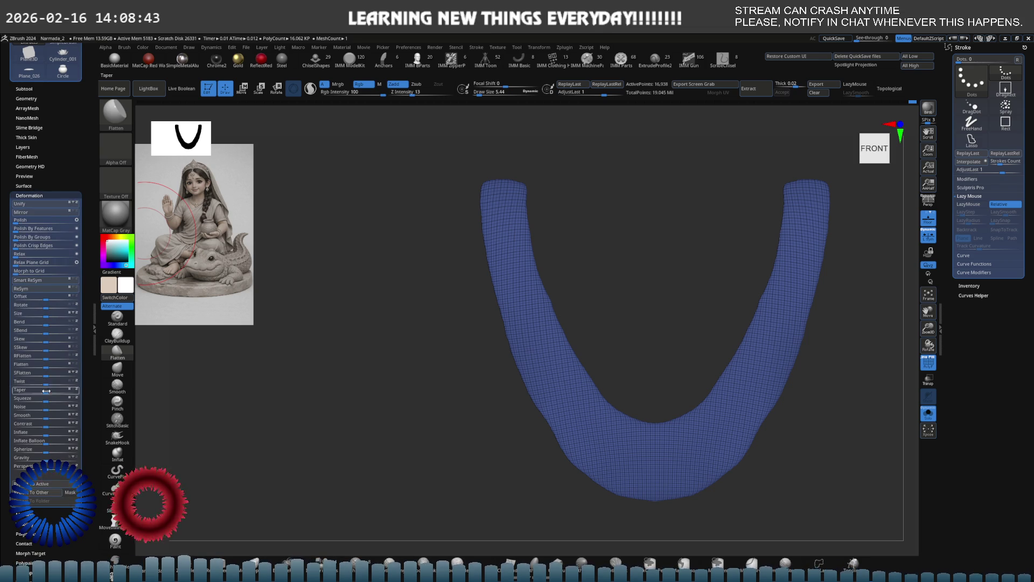
left_click(47, 414)
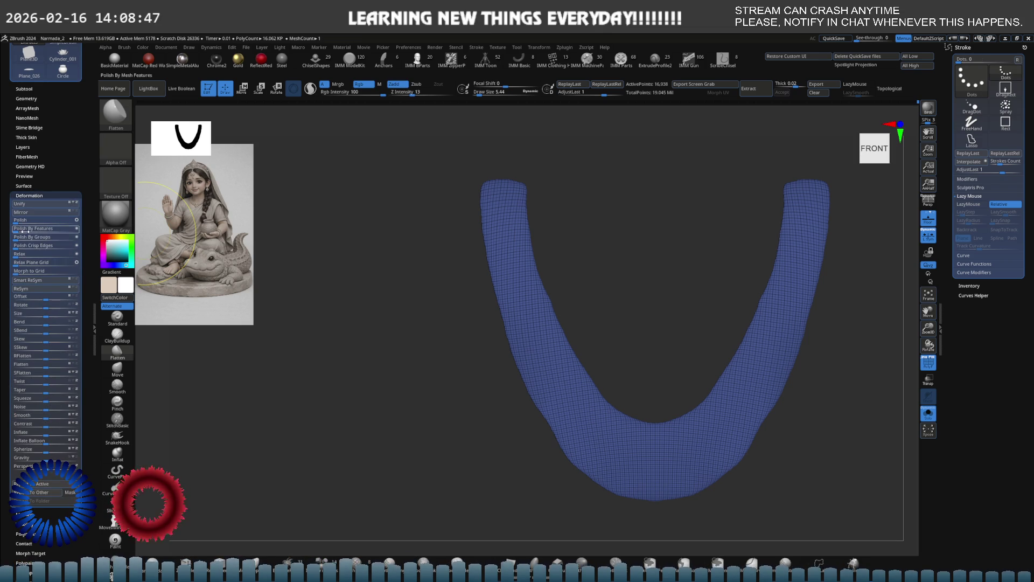
left_click_drag(17, 229, 43, 228)
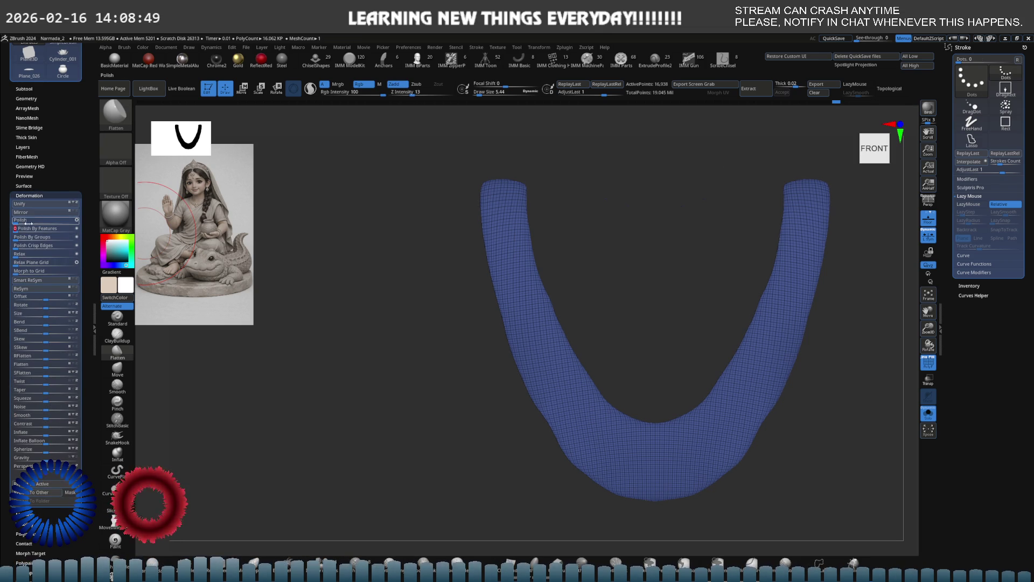
- Reveal the whole pendant again and apply Polish By Groups to the band boundary
key("ctrl")
key("shift")
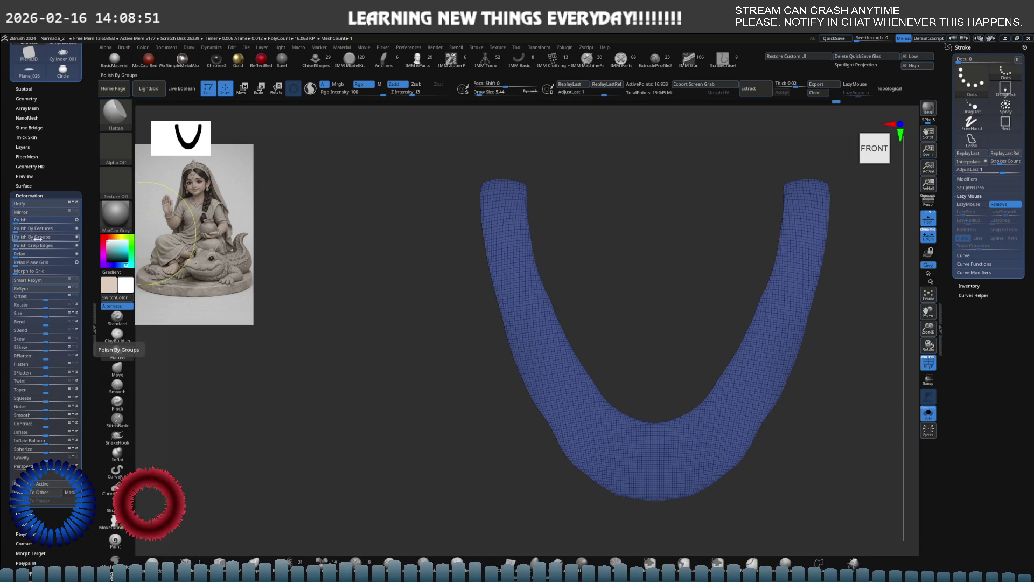
left_click(578, 273, "ctrl+shift")
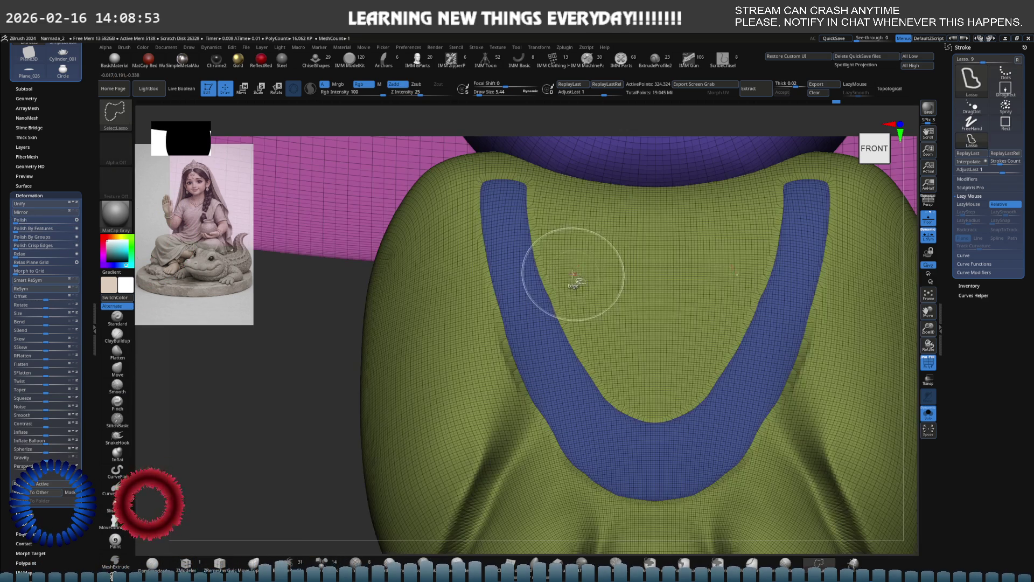
key("f")
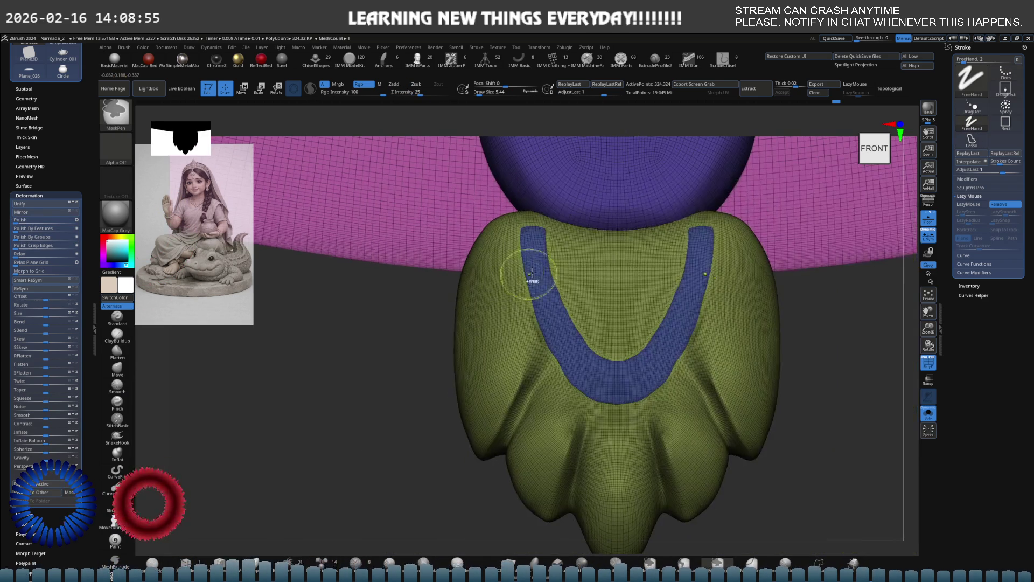
left_click(543, 279, "ctrl+shift")
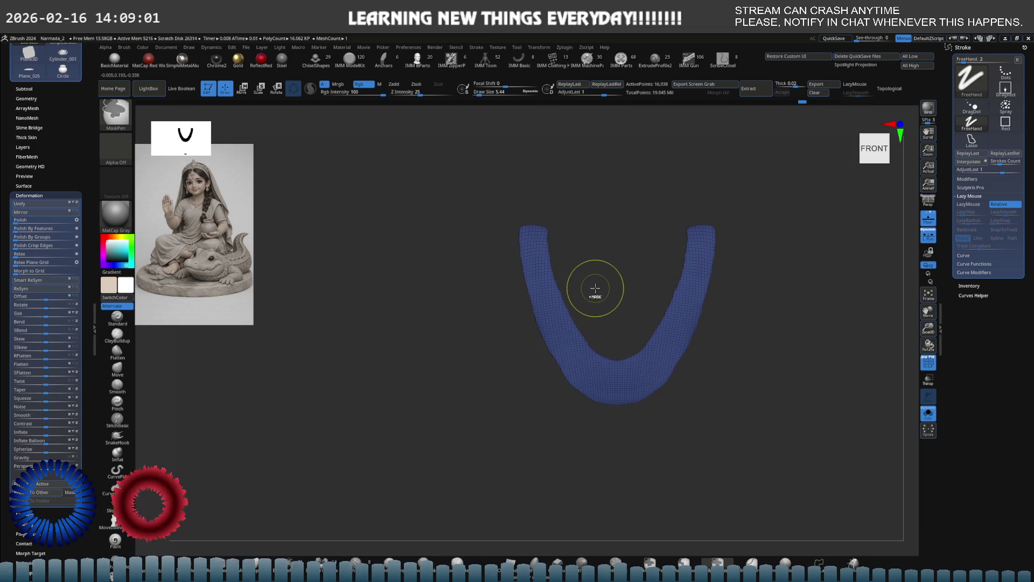
left_click(595, 289, "ctrl+shift")
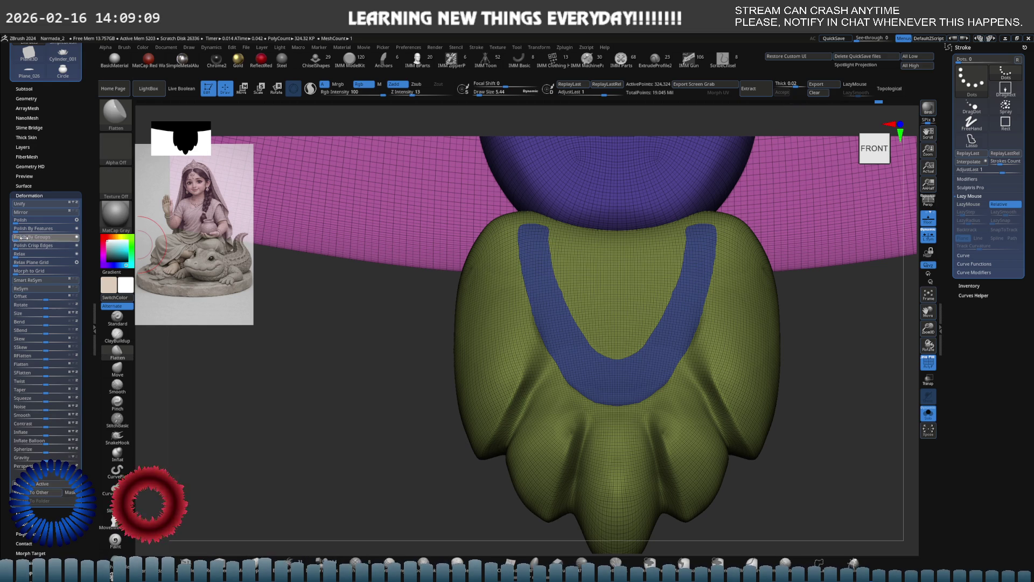
left_click(25, 237)
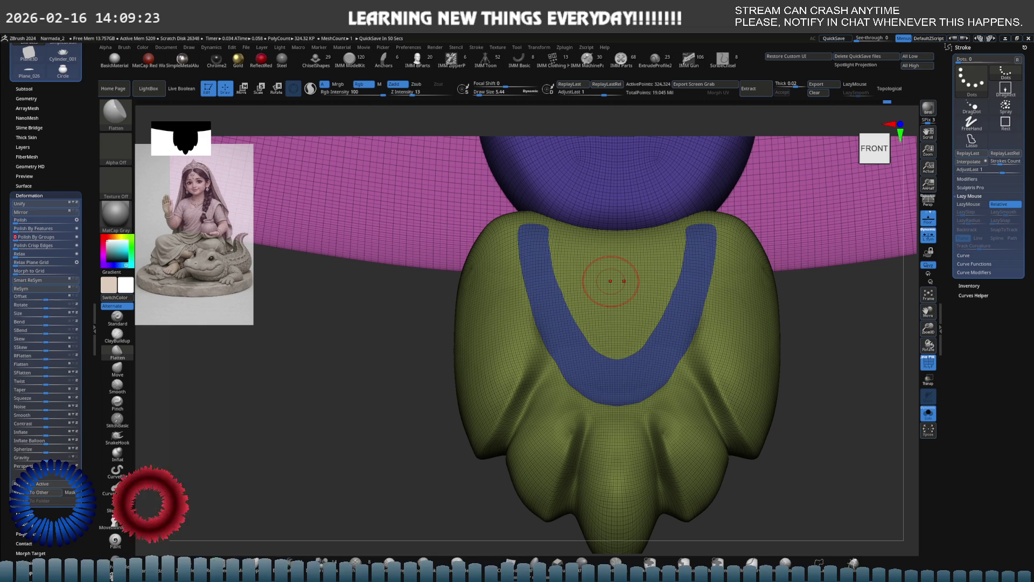
scroll(571, 290, "up", 2)
scroll(577, 277, "up", 2)
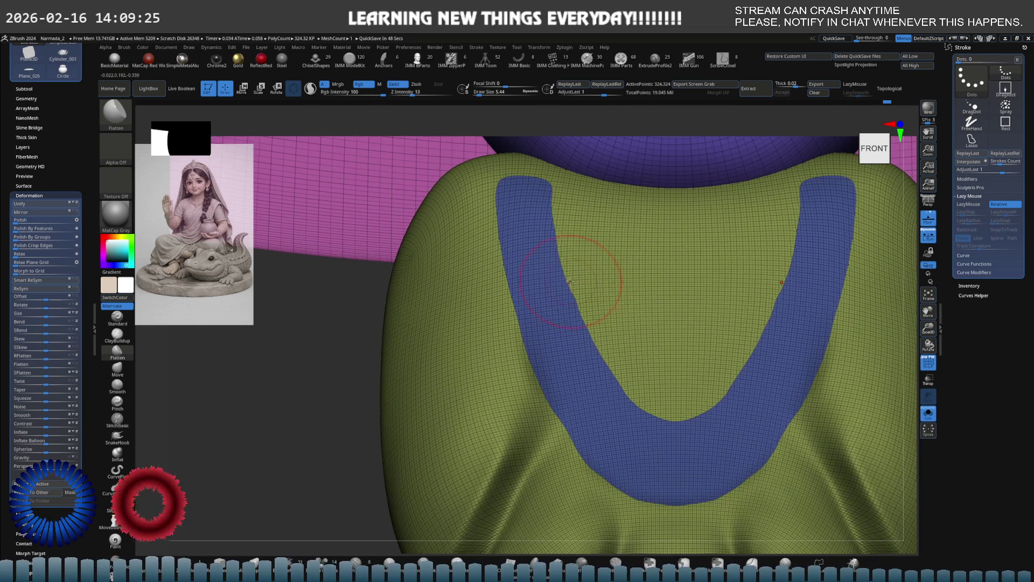
scroll(531, 300, "up", 2)
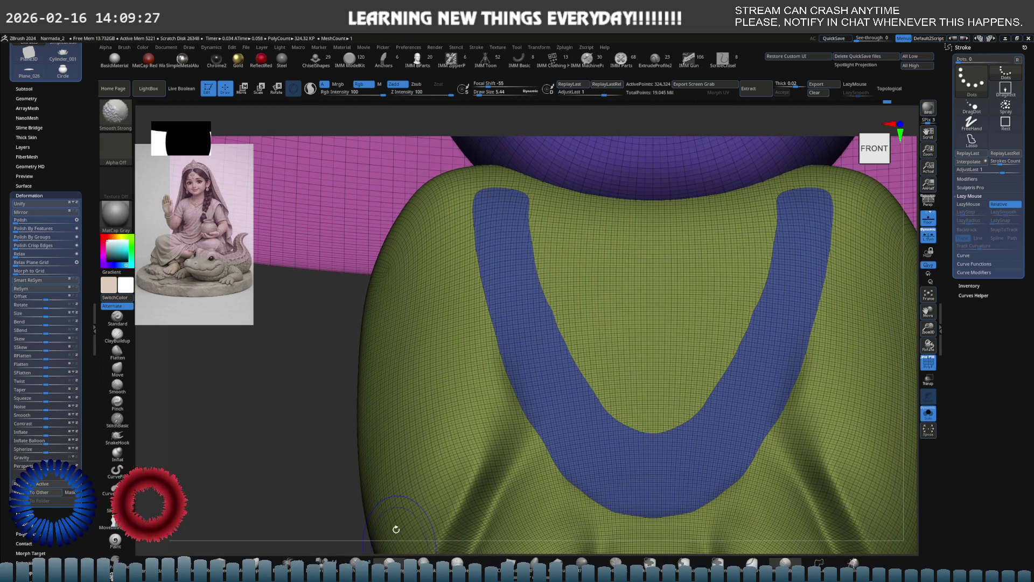
left_click(148, 88)
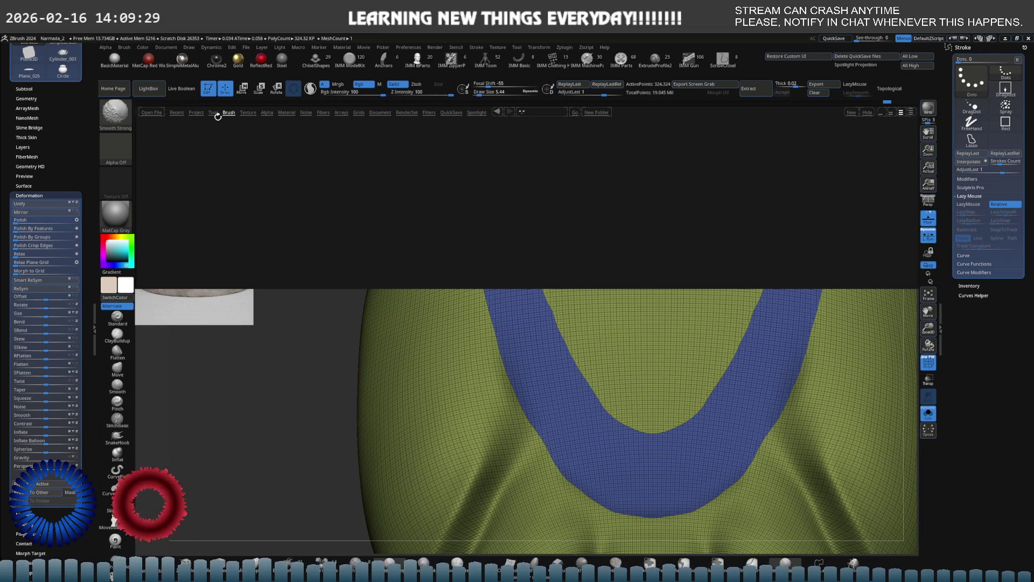
- Load the Smooth Groups brush from LightBox and smooth the band along the U's bottom curve
left_click(161, 137)
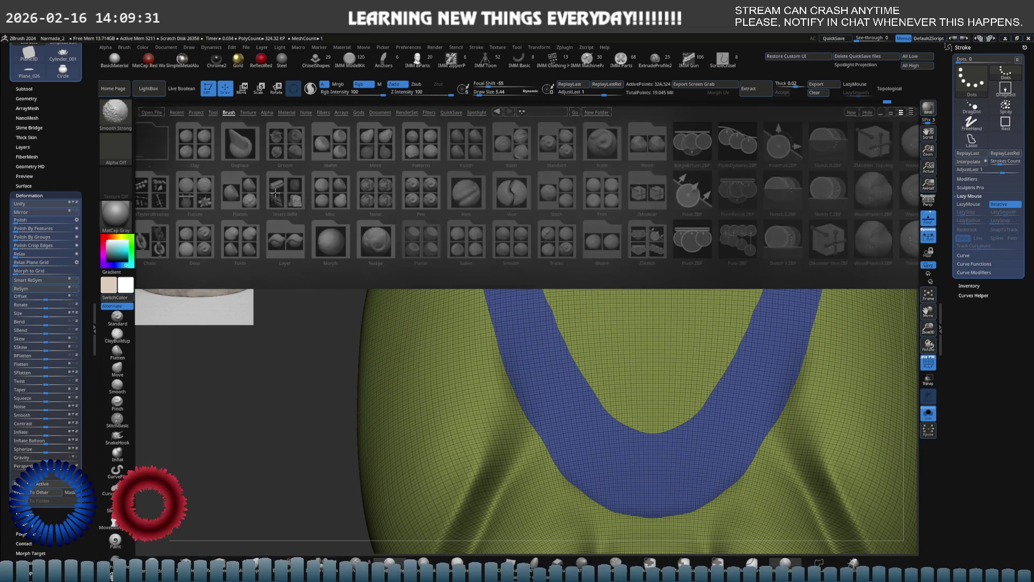
double_click(526, 247)
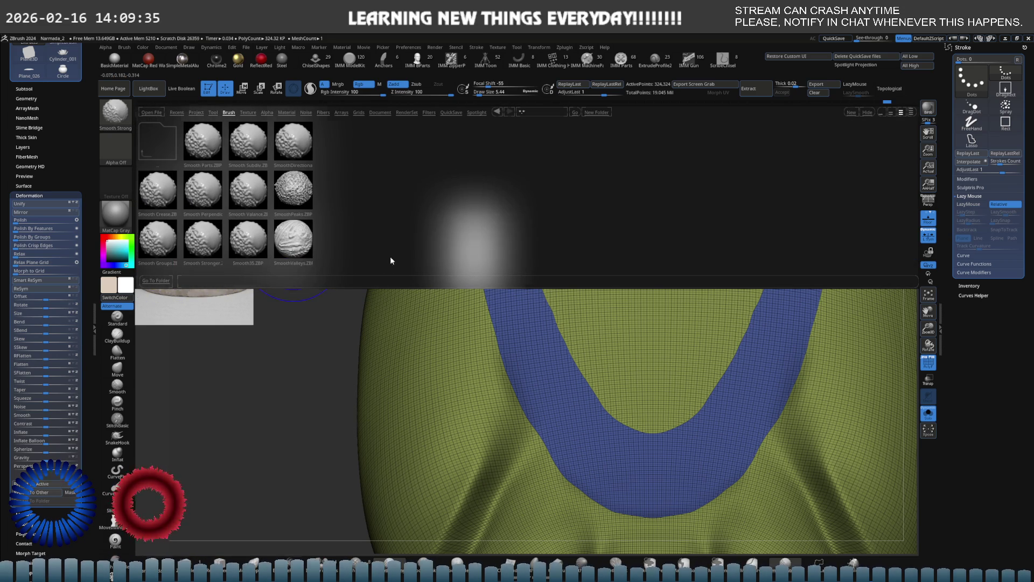
double_click(153, 243)
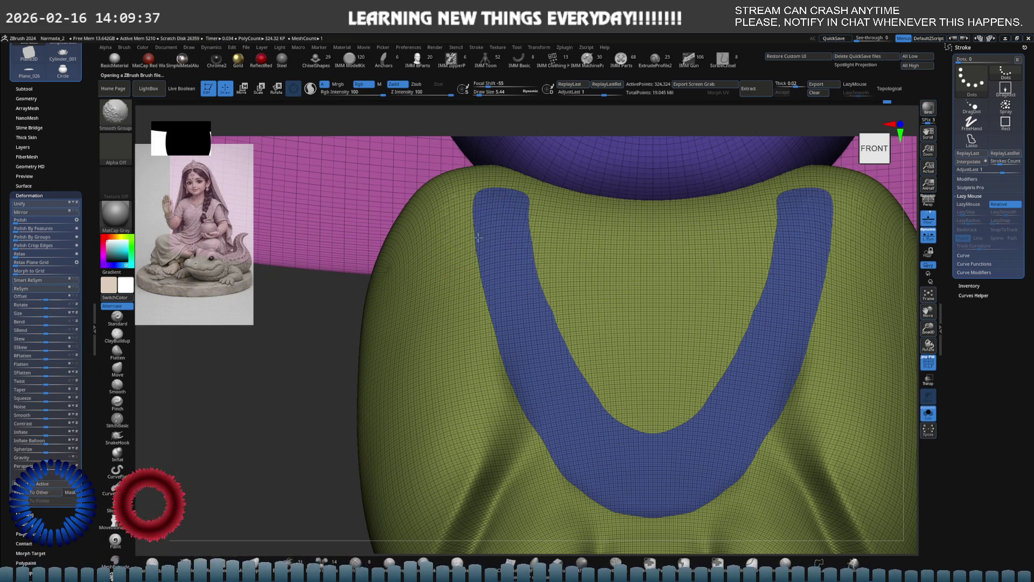
left_click_drag(711, 428, 577, 449)
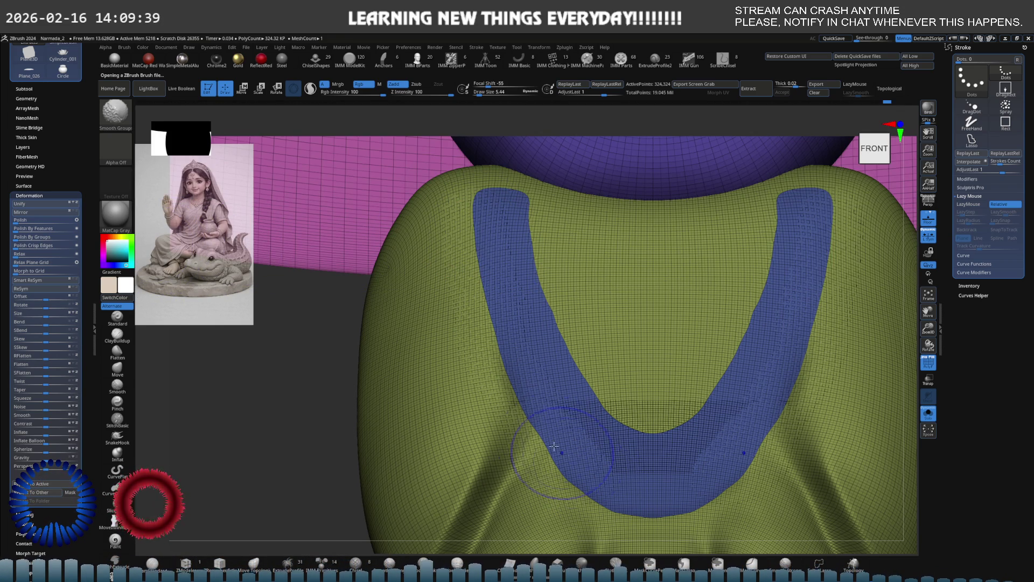
mouse_move(548, 442)
left_mouse_down()
mouse_move(663, 511)
mouse_move(615, 428)
left_mouse_up()
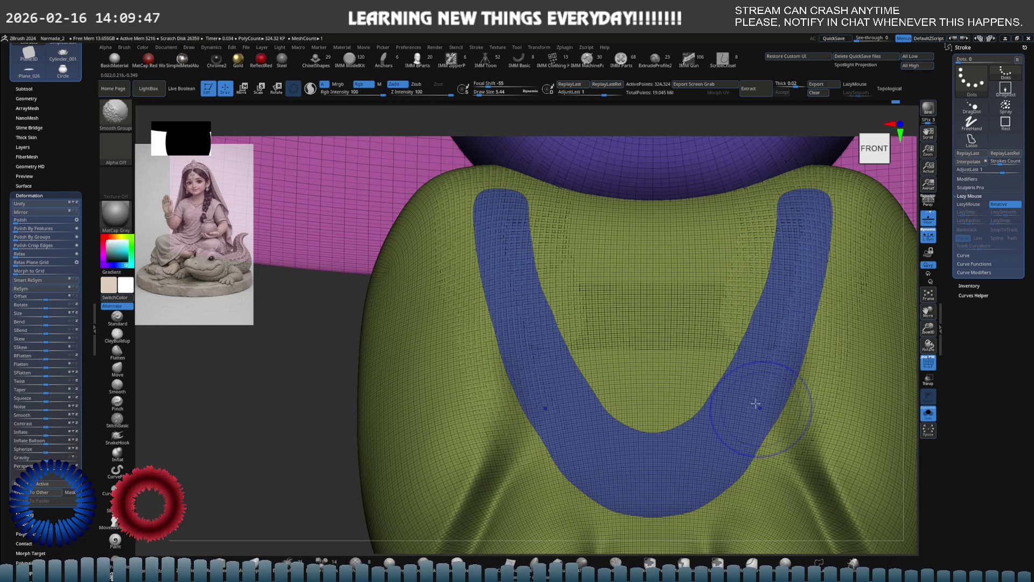
key("shift")
- Isolate the V strip and inspect it with the polygroup frame toggled on and off
right_click_drag(533, 330, 547, 319)
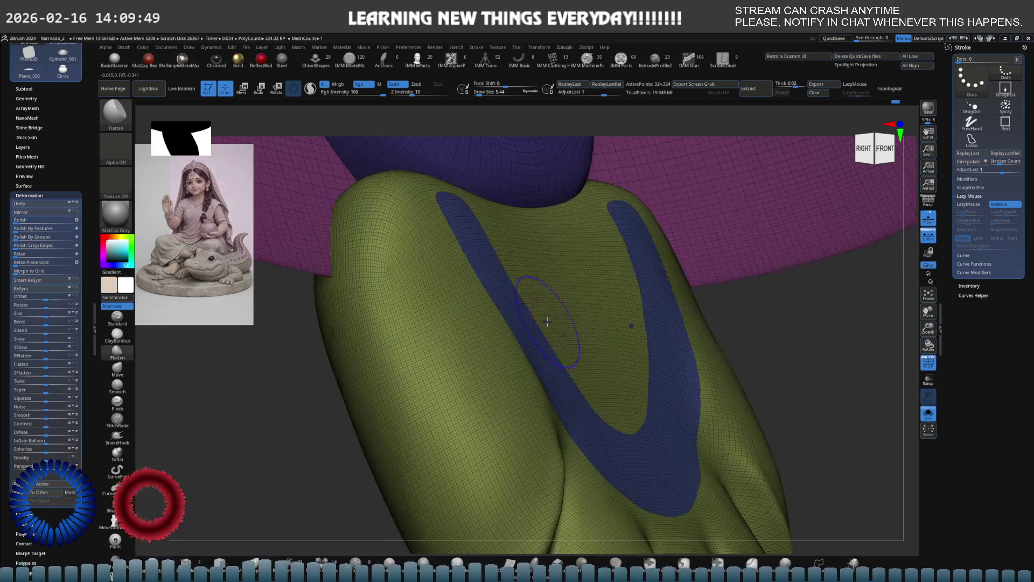
key("shift+f")
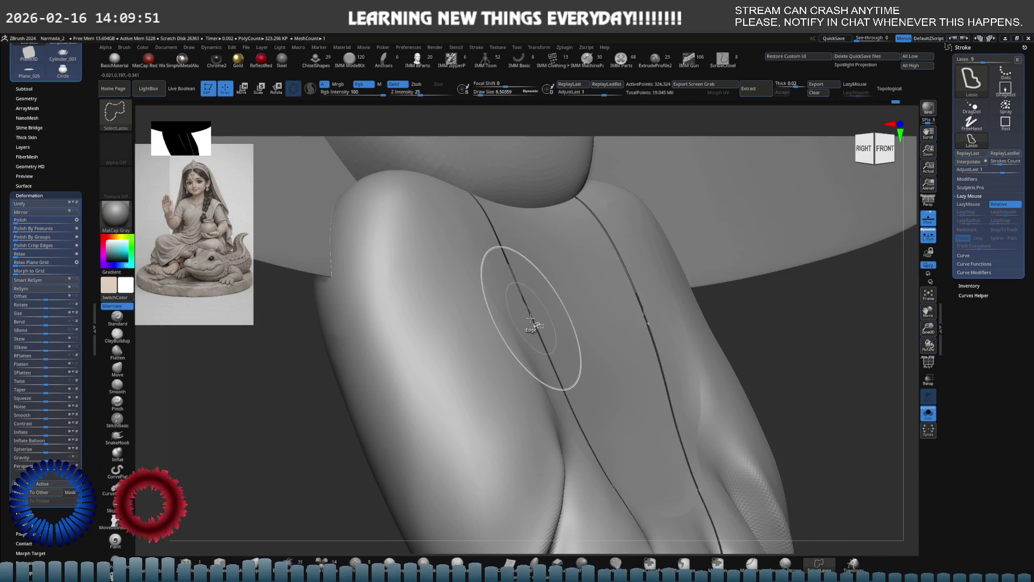
left_click(526, 326, "ctrl+shift")
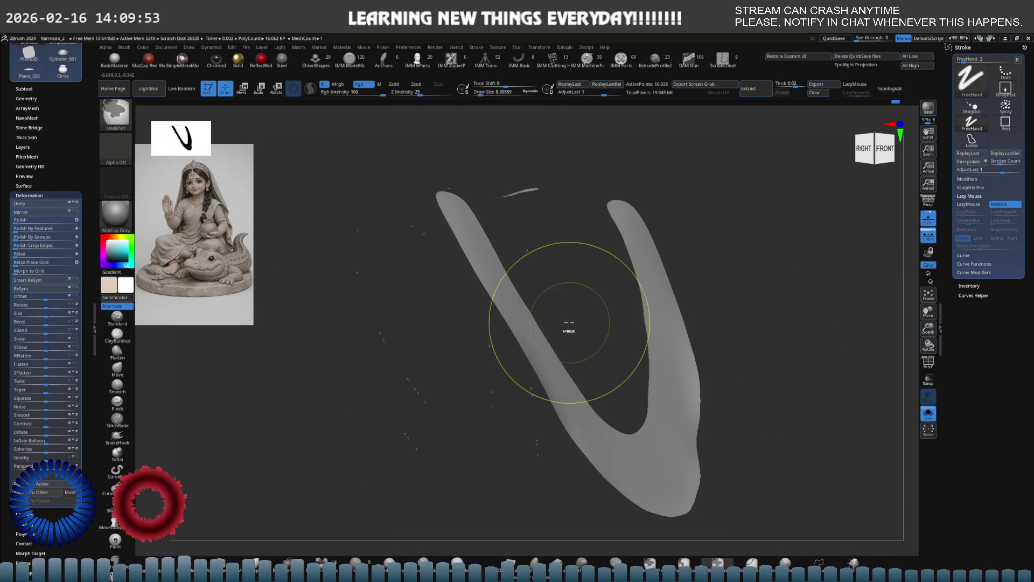
right_click_drag(568, 328, 503, 319, "alt")
key("shift+f")
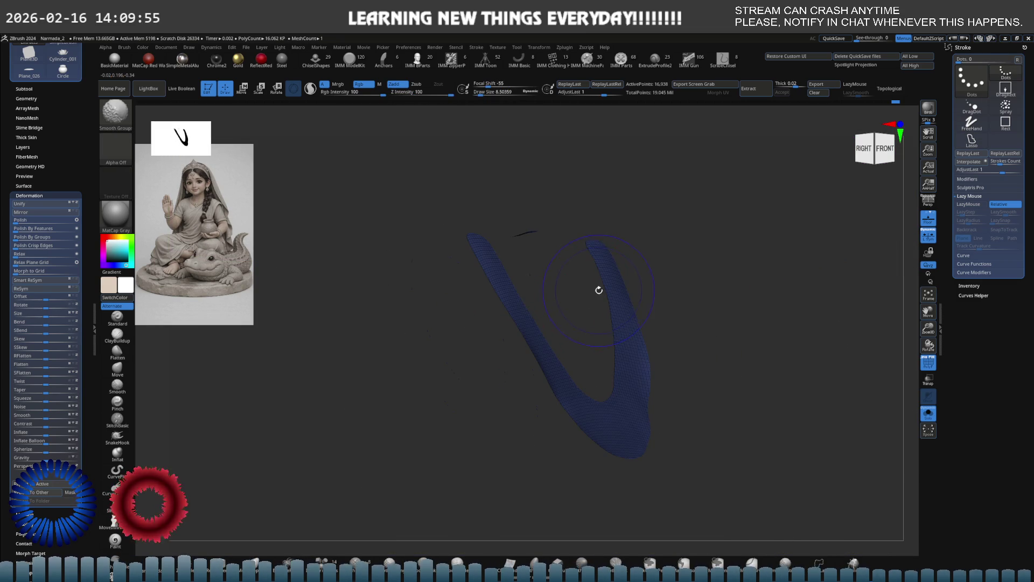
mouse_move(570, 291)
right_mouse_down()
mouse_move(556, 336)
mouse_move(577, 300)
right_mouse_up()
key("shift+f")
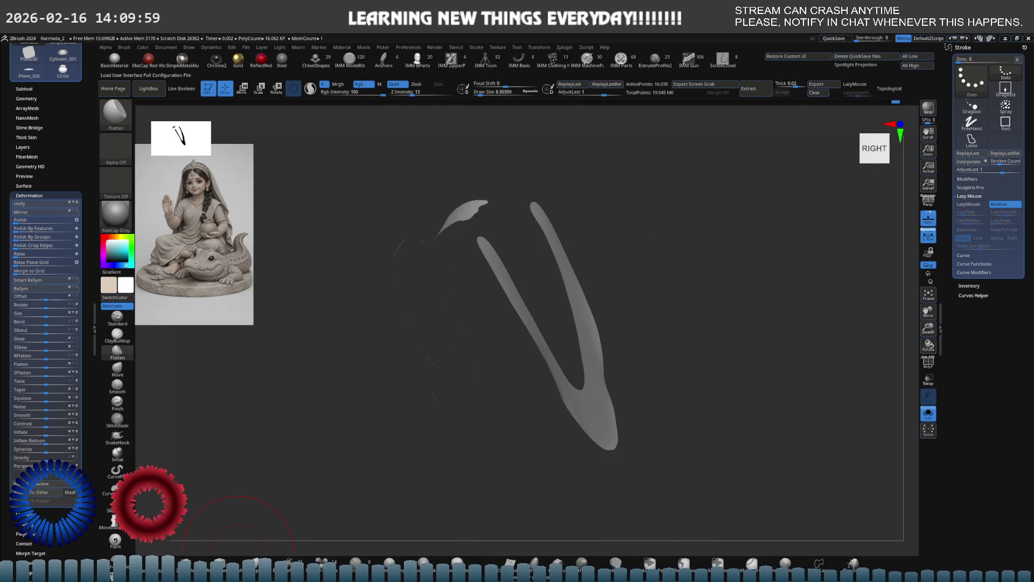
- Try lasso-hiding the left strip beside the V with brush size about 4.6, then undo it
left_click(114, 74)
key("ctrl+shift")
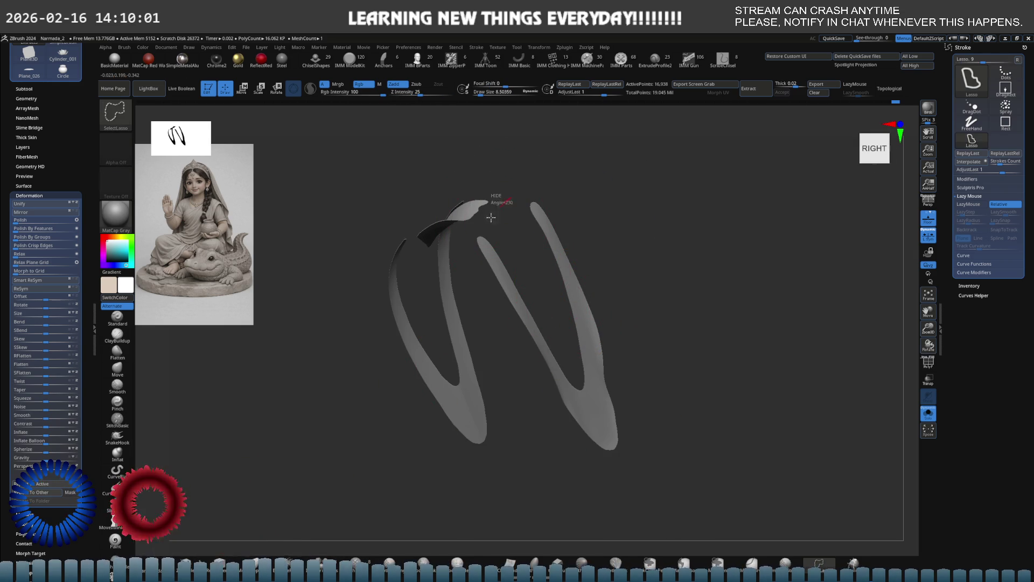
left_click_drag(470, 267, 342, 213, "ctrl+shift")
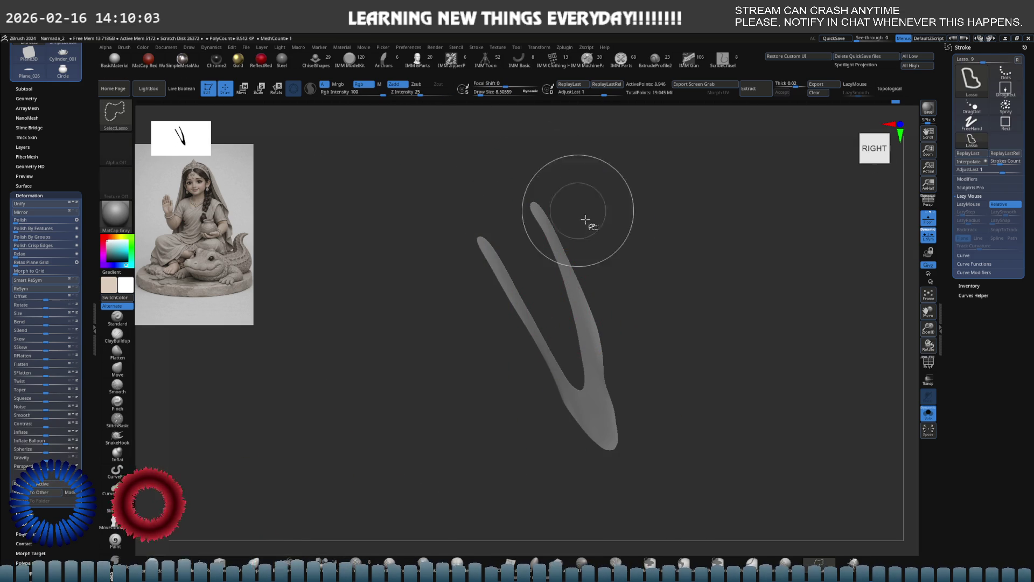
key("space")
left_click_drag(618, 278, 613, 278)
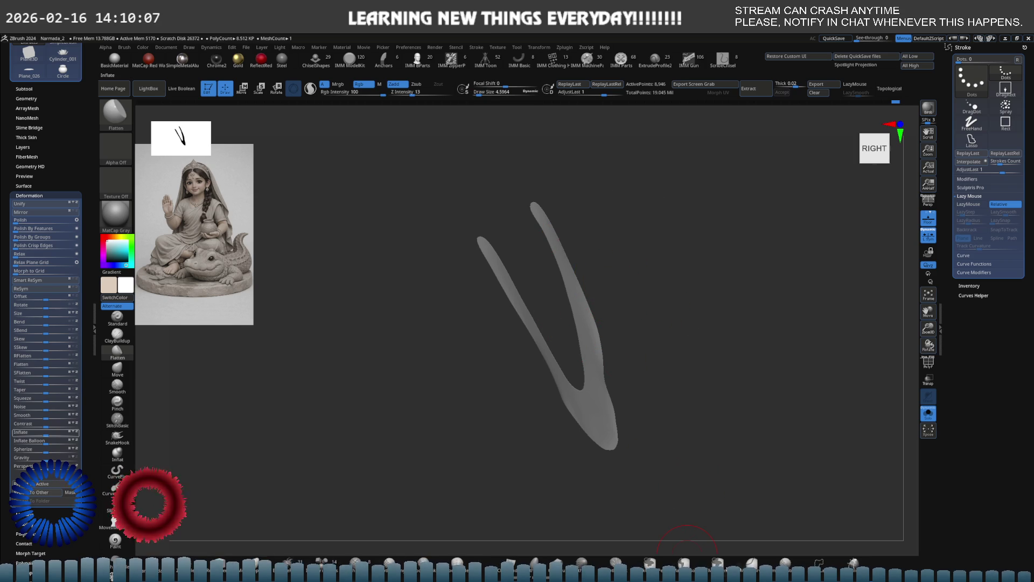
left_click_drag(688, 533, 725, 464)
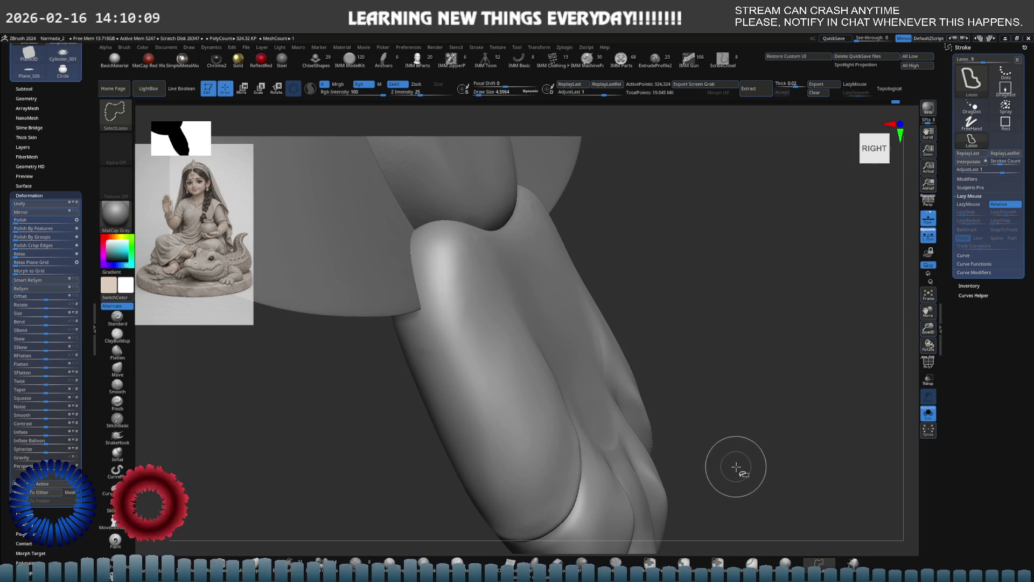
key("ctrl+z")
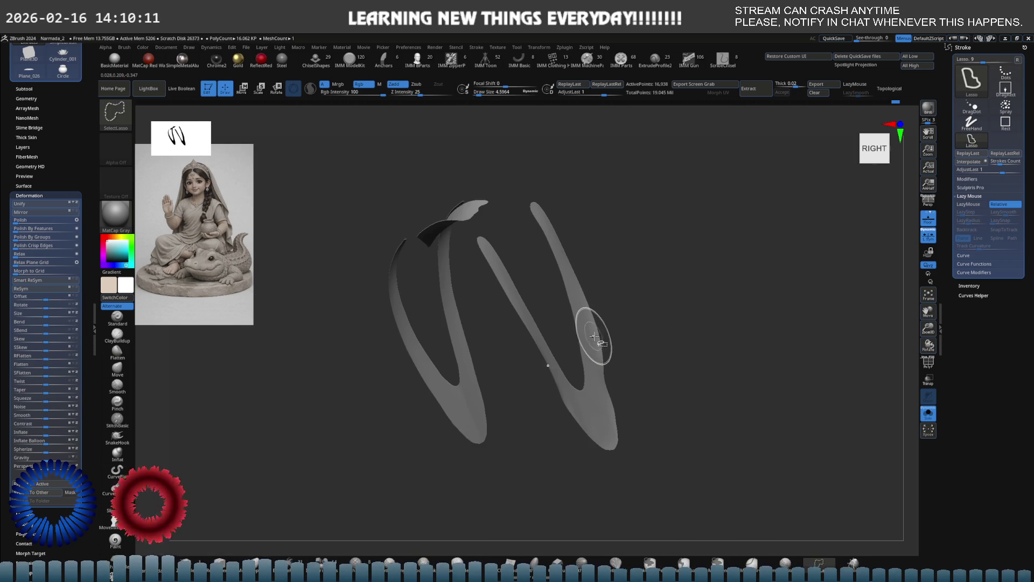
- Hide the left strip so only the V remains, then mask the whole V band and invert it
left_click(643, 341, "ctrl")
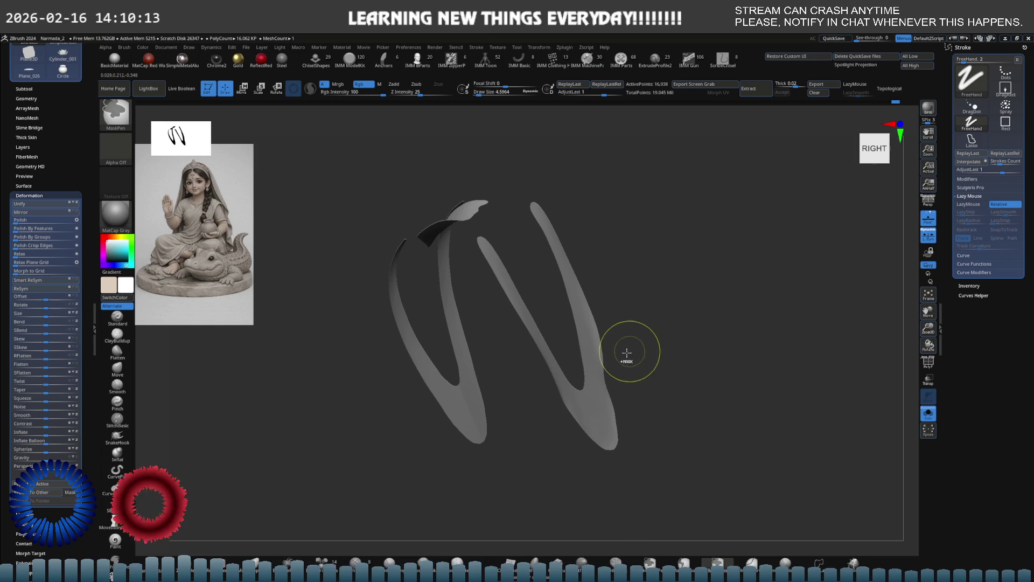
mouse_move(508, 370)
left_mouse_down("ctrl+shift")
mouse_move(446, 485)
mouse_move(327, 212)
mouse_move(400, 120)
left_mouse_up("ctrl+shift")
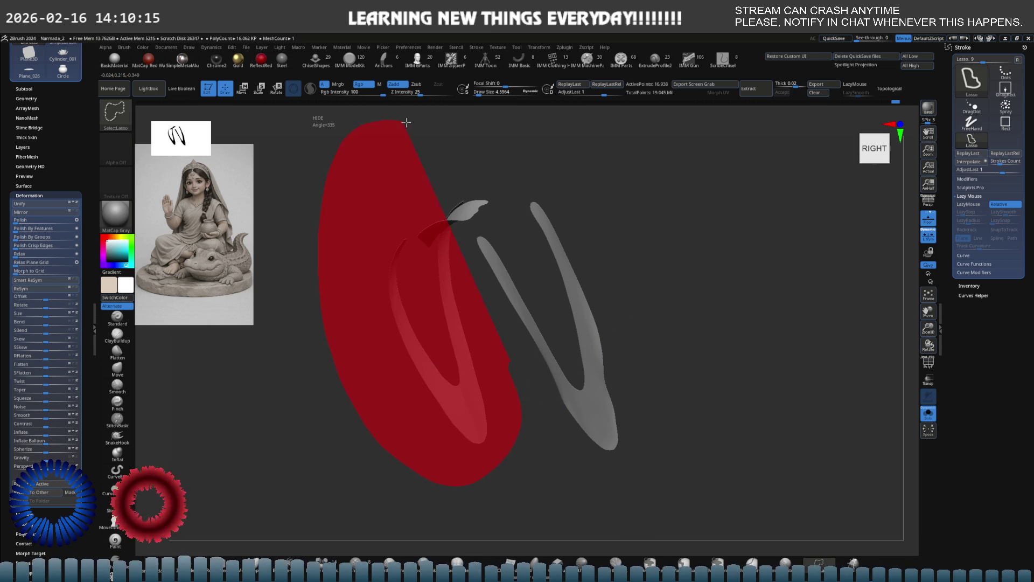
mouse_move(445, 196)
left_mouse_down("ctrl+shift")
mouse_move(489, 192)
mouse_move(464, 230)
left_mouse_up("ctrl+shift")
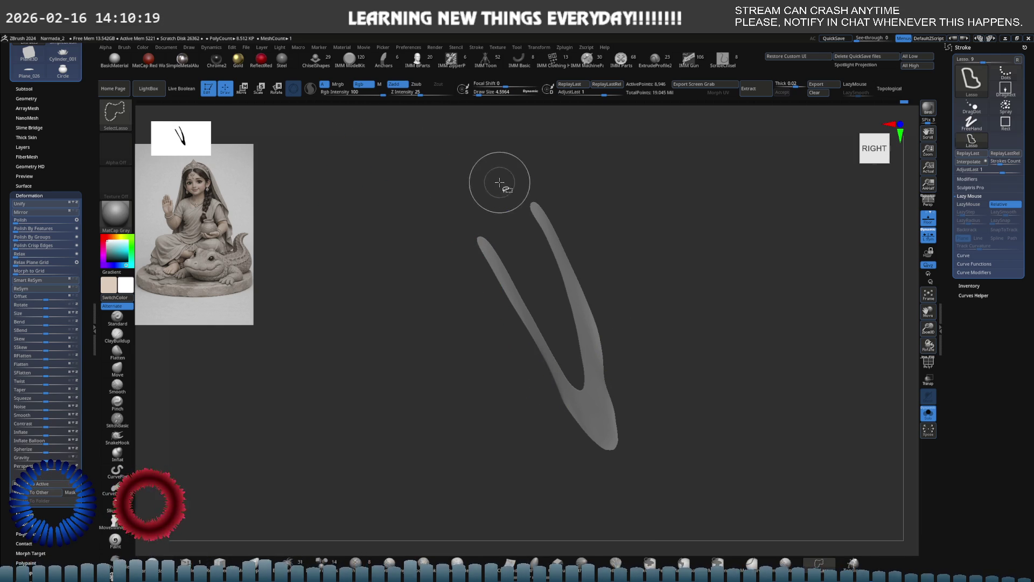
left_click(594, 277, "ctrl")
left_click(626, 279, "ctrl")
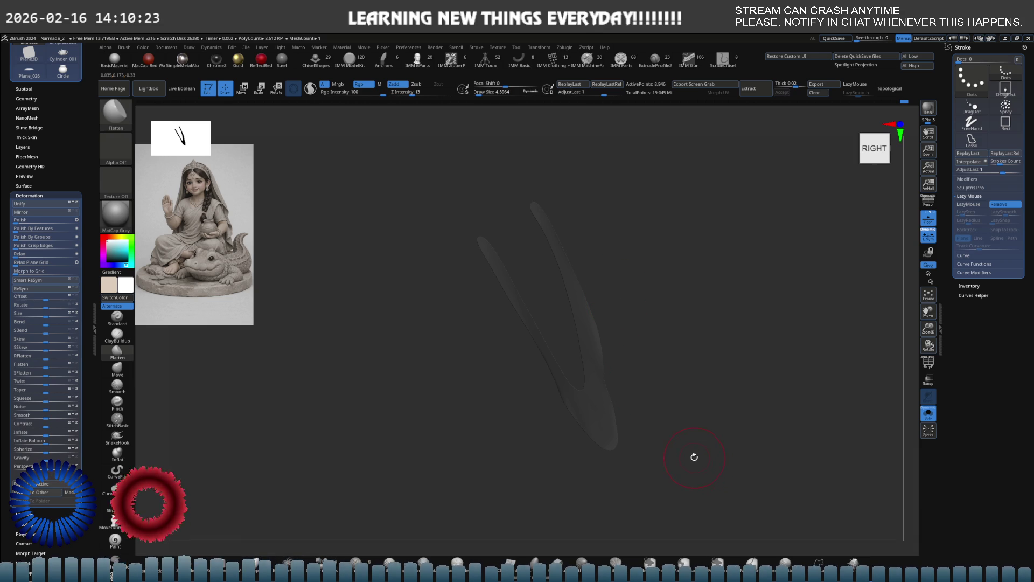
key("s")
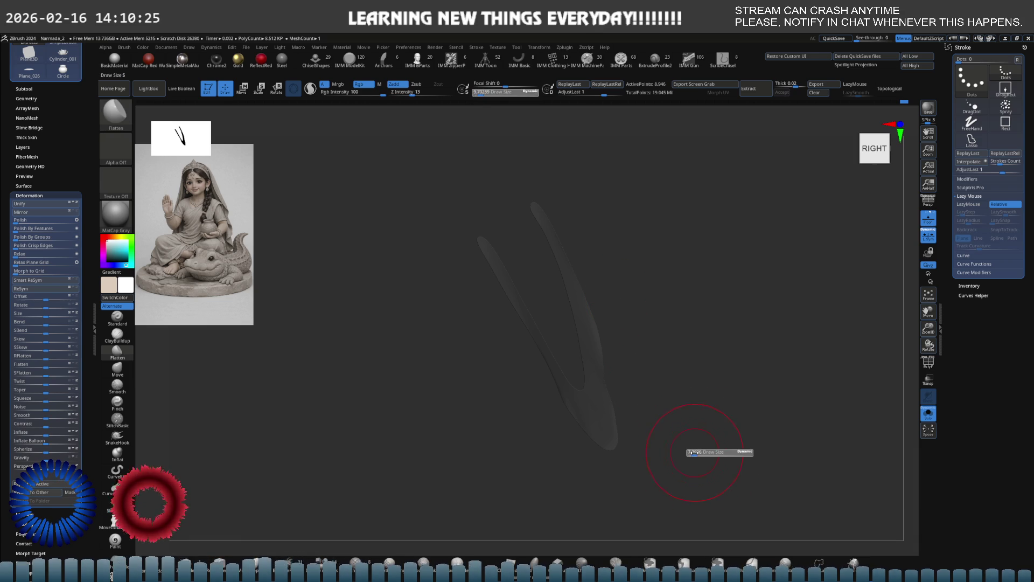
- Enlarge the brush to about 5.4 and clear the mask from the V band
left_click(690, 450)
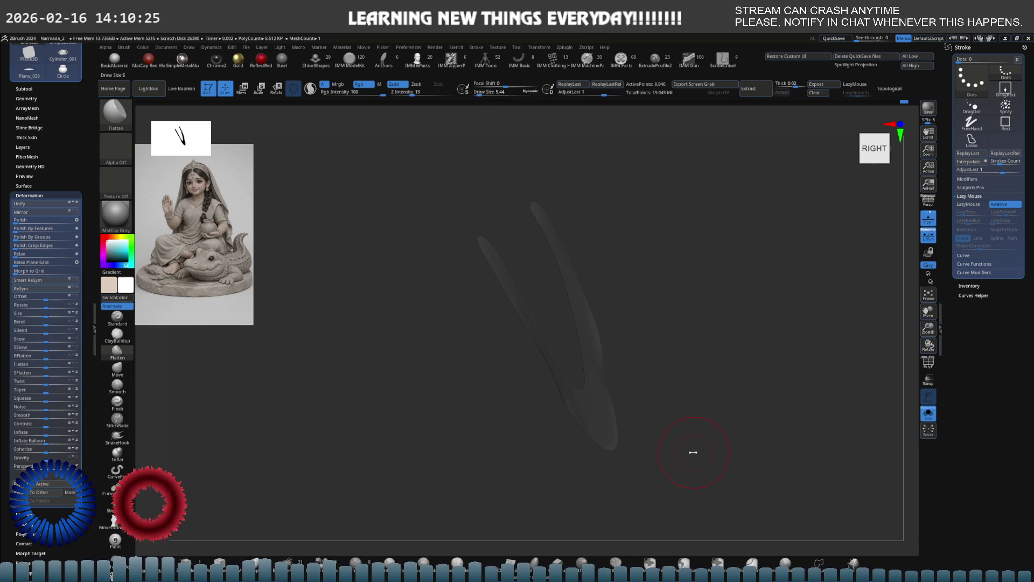
left_click(678, 423, "ctrl")
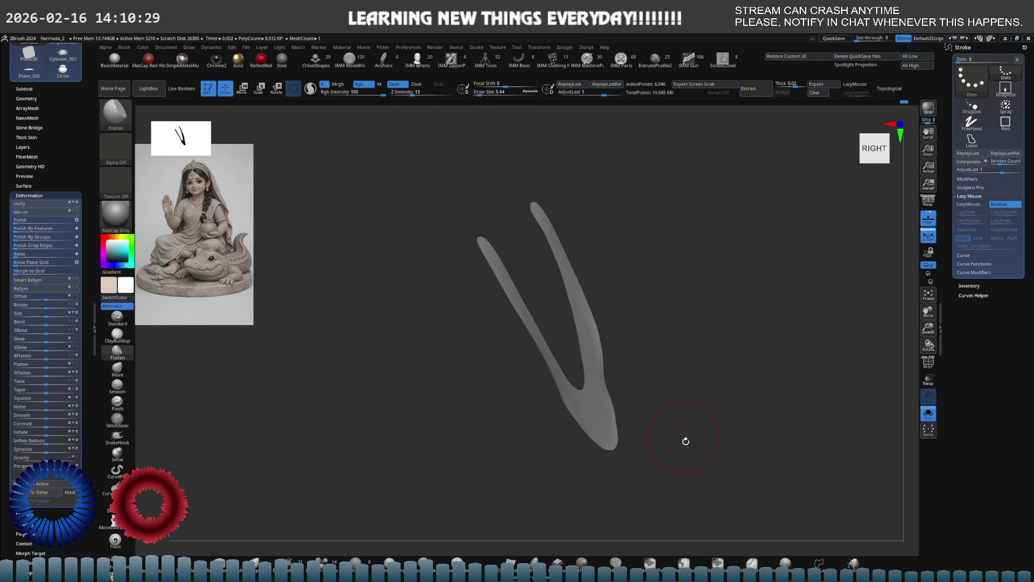
key("ctrl+alt")
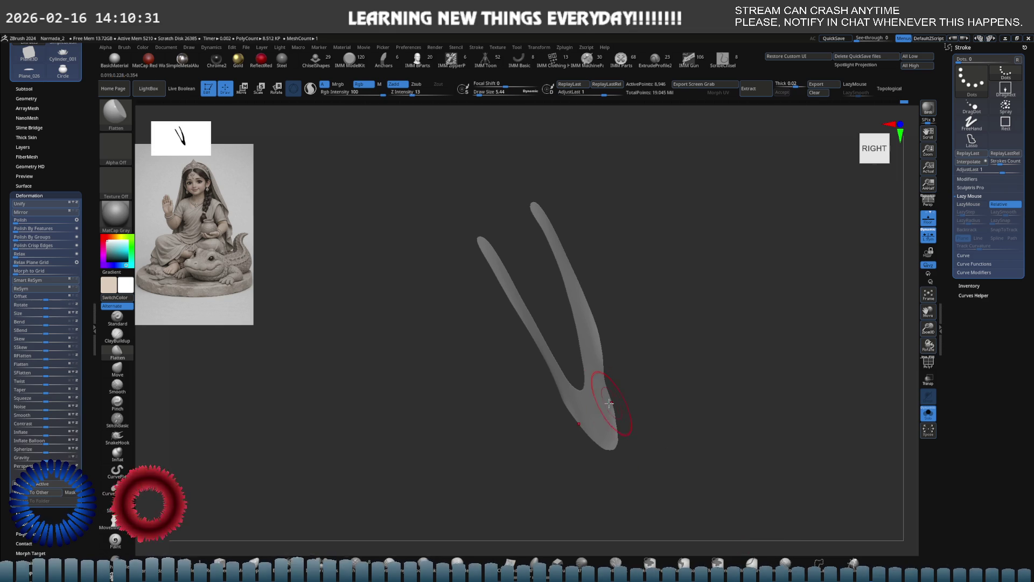
right_click(610, 402)
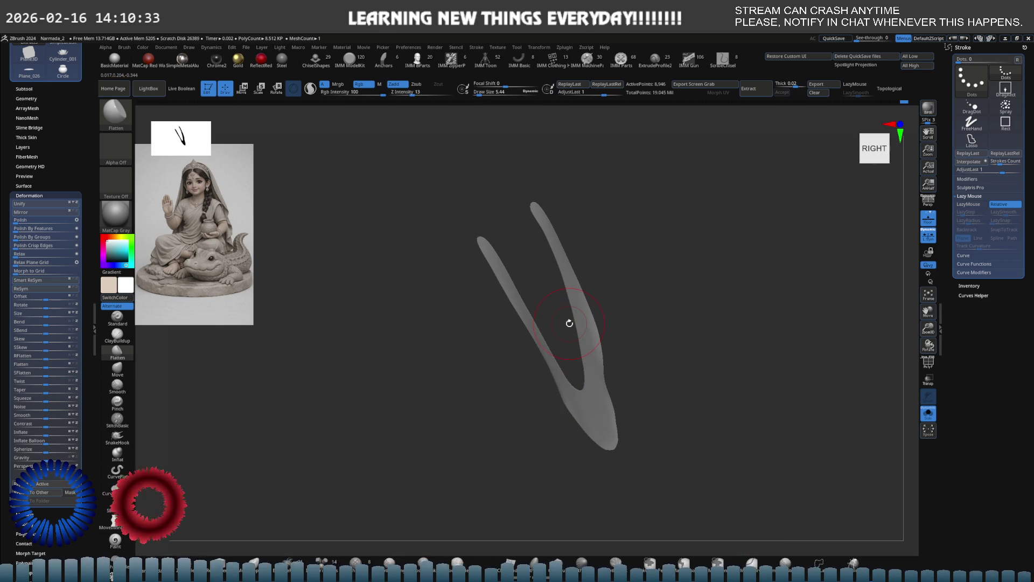
right_click(544, 314)
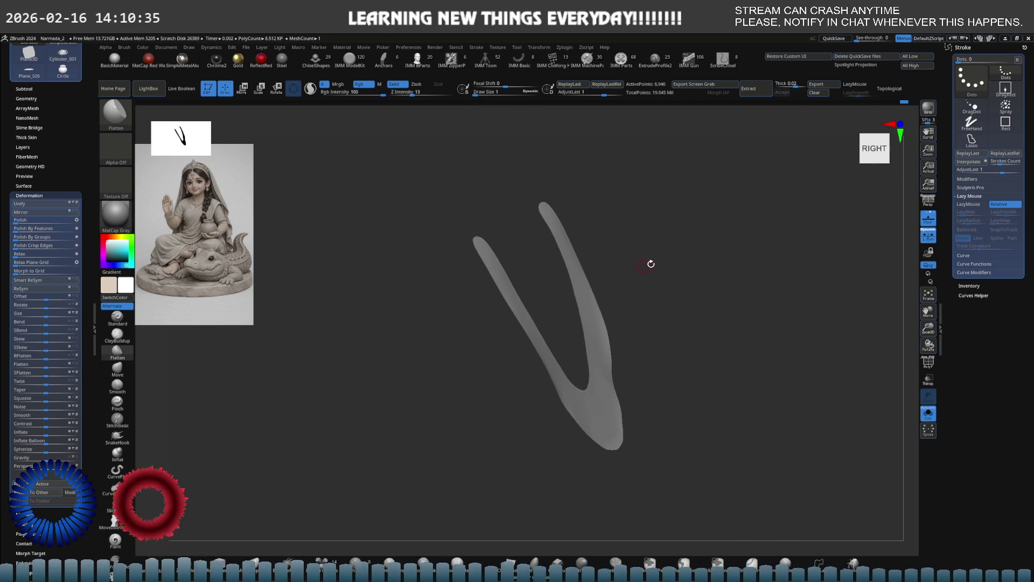
- Rotate the band to face front and set the brush size to 8.5 for the arm-tip stripes
left_click_drag(639, 267, 596, 275)
right_click(596, 276)
key("s")
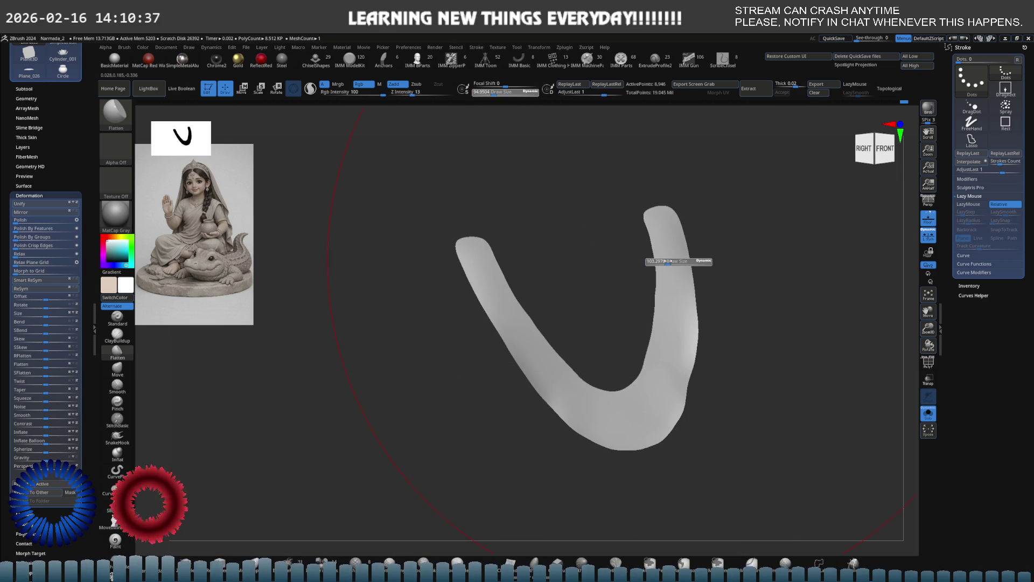
left_click_drag(653, 264, 646, 291)
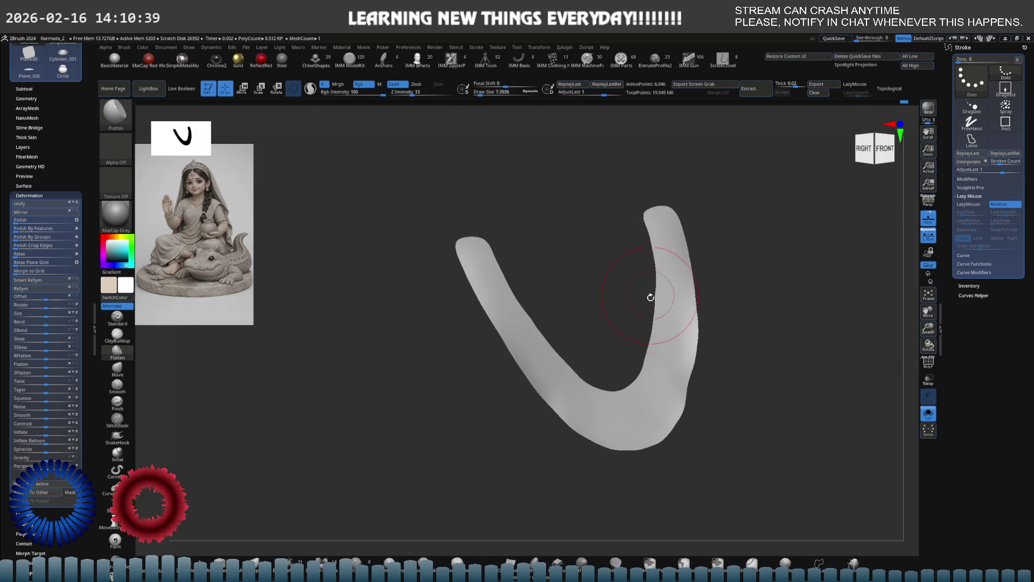
key("s")
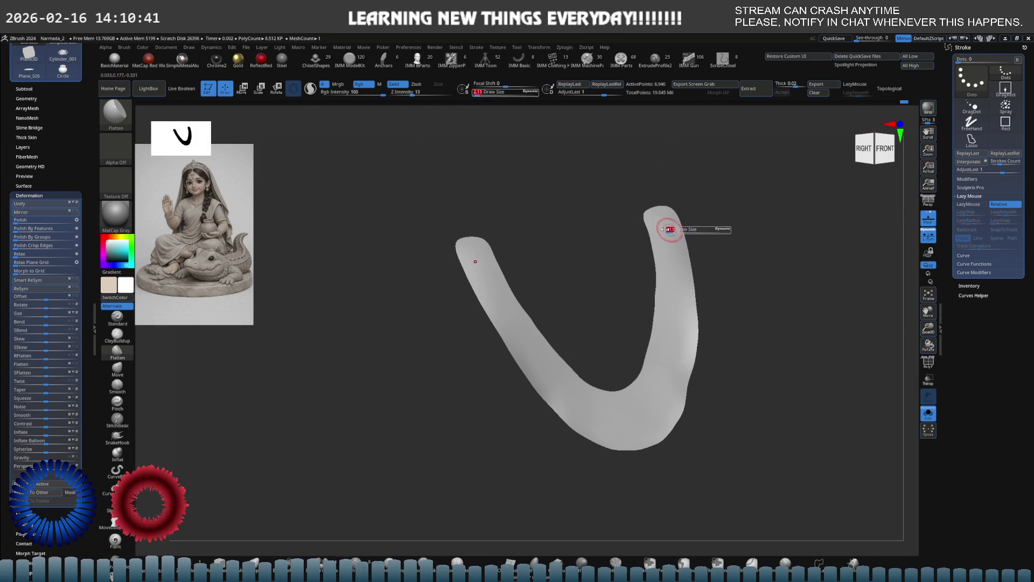